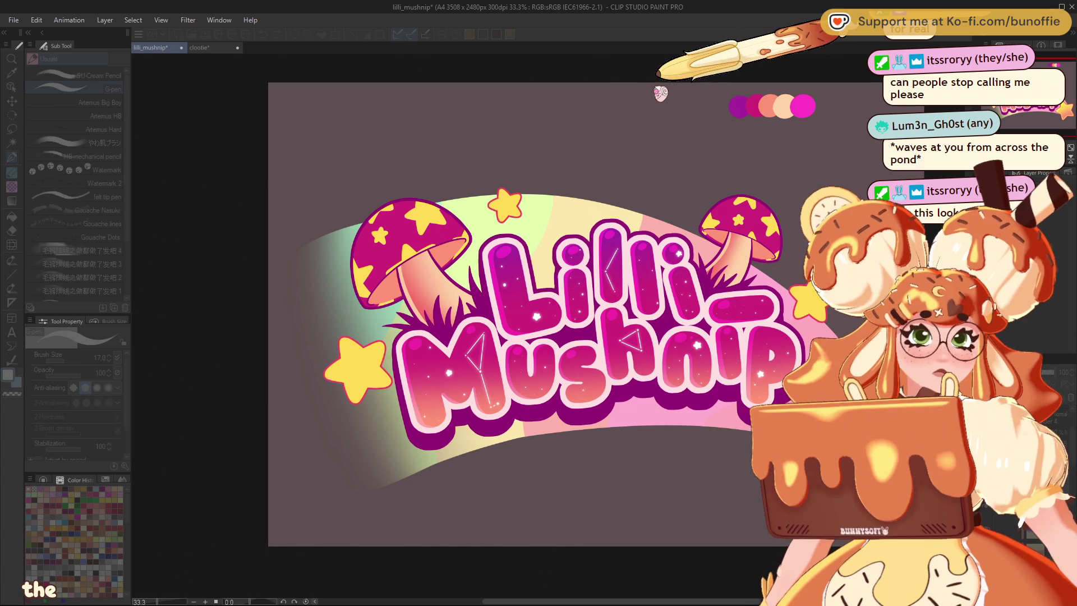
# Step: Close the dialog, then clear and restore the selection on the Lilli letters
pyautogui.press('Return')
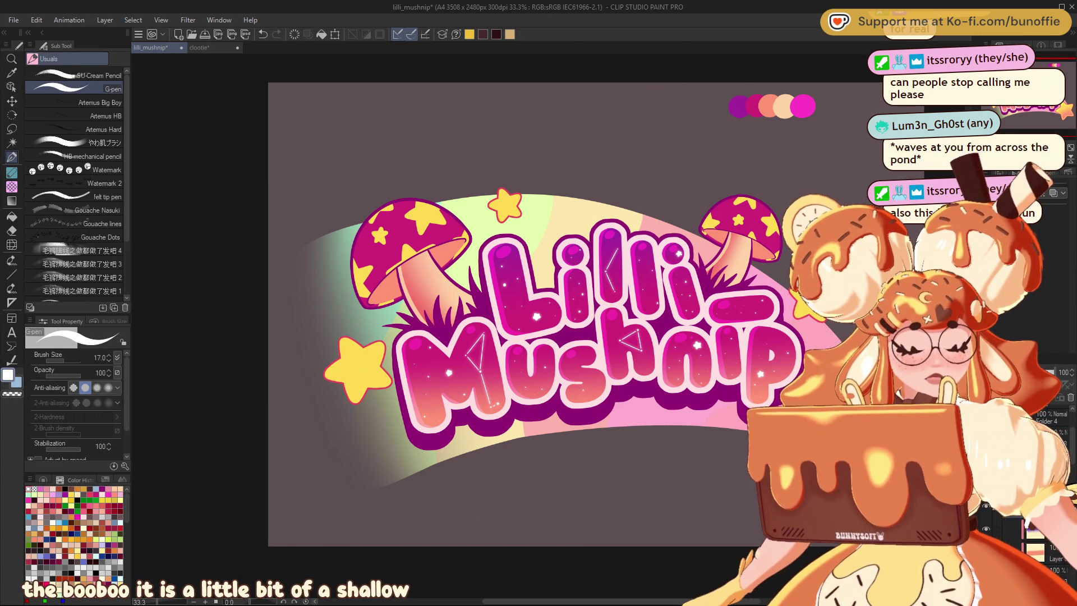
pyautogui.hotkey('ctrl', 'd')
pyautogui.hotkey('ctrl', 'z')
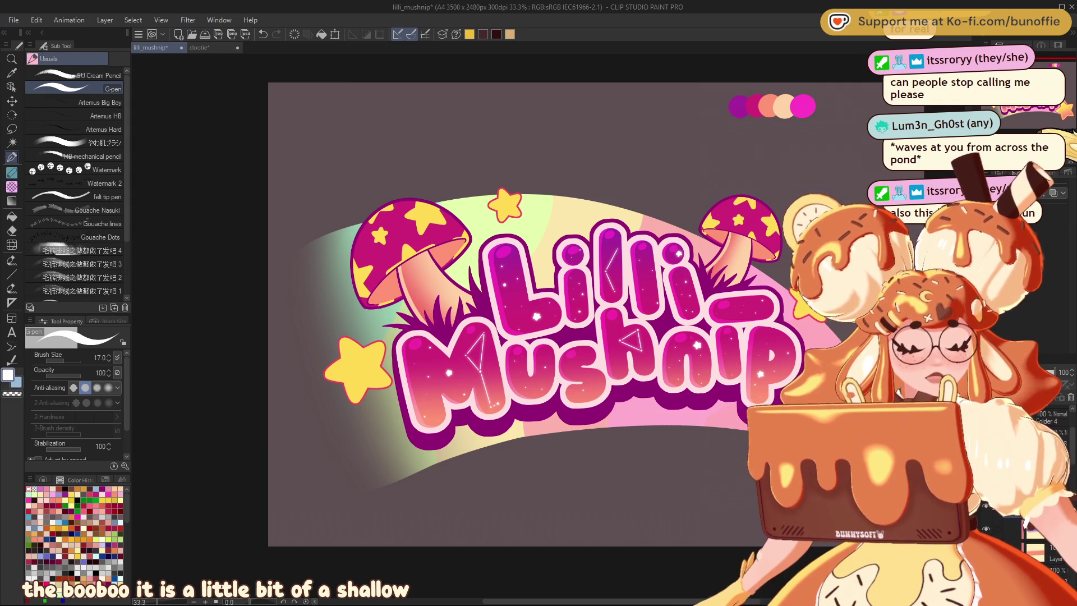
# Step: Raise the G-pen brush size from 17 to 70 and zoom out to the whole logo
pyautogui.scroll(2, 494, 274)
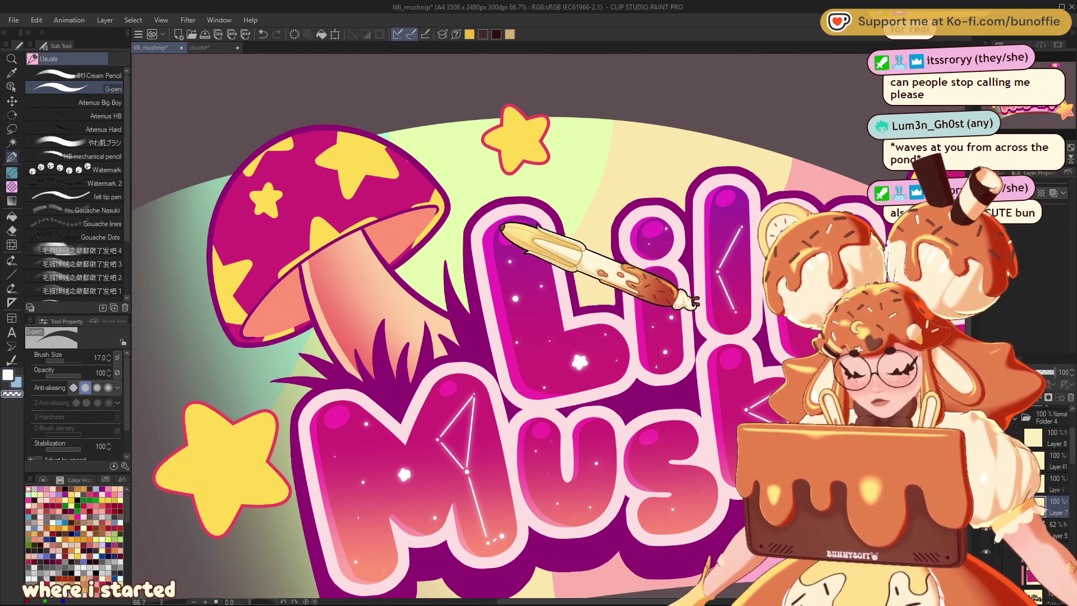
pyautogui.press(']')
pyautogui.press(']')
pyautogui.press(']')
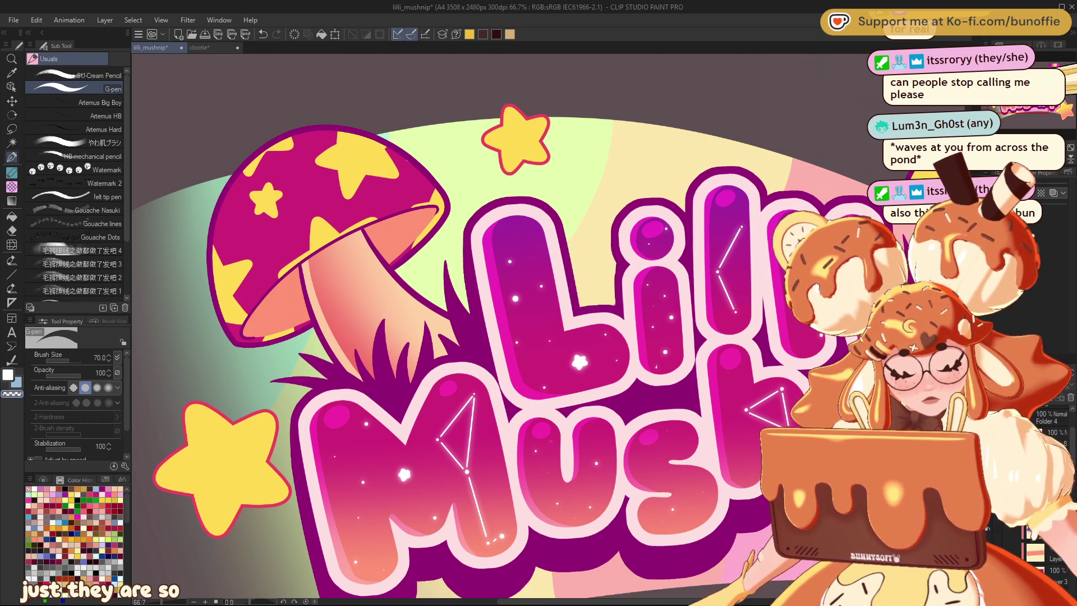
pyautogui.scroll(-3, 539, 325)
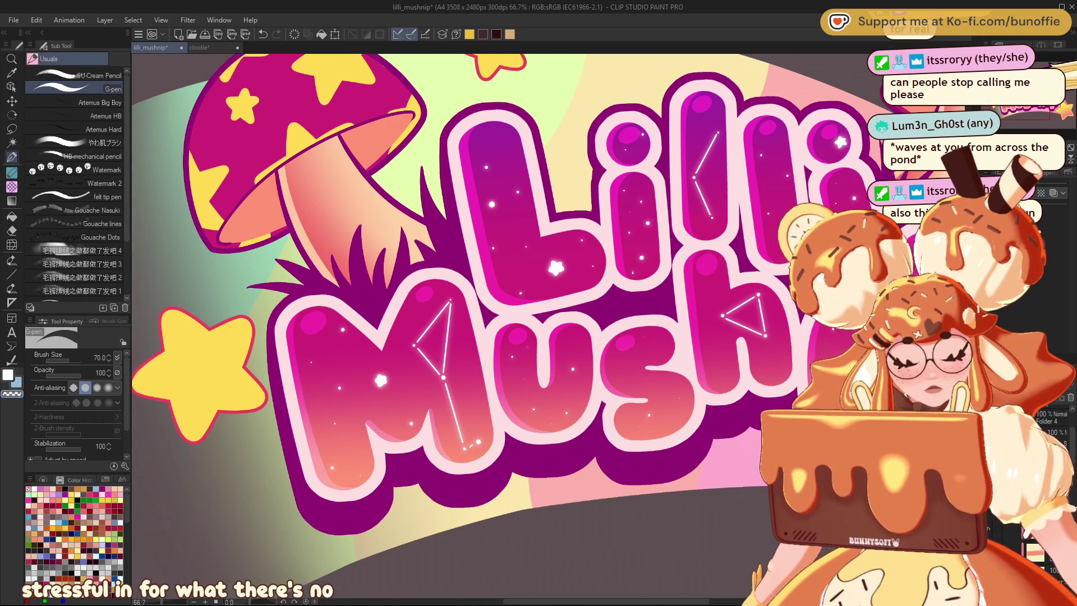
pyautogui.scroll(-1, 539, 326)
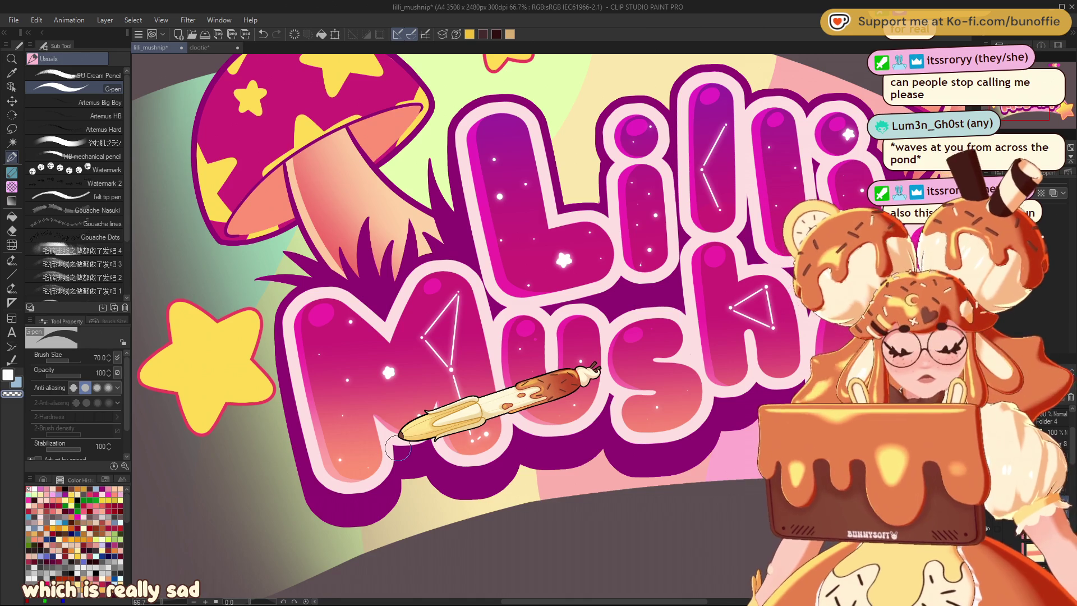
pyautogui.hotkey('ctrl', '-')
pyautogui.hotkey('ctrl', '-')
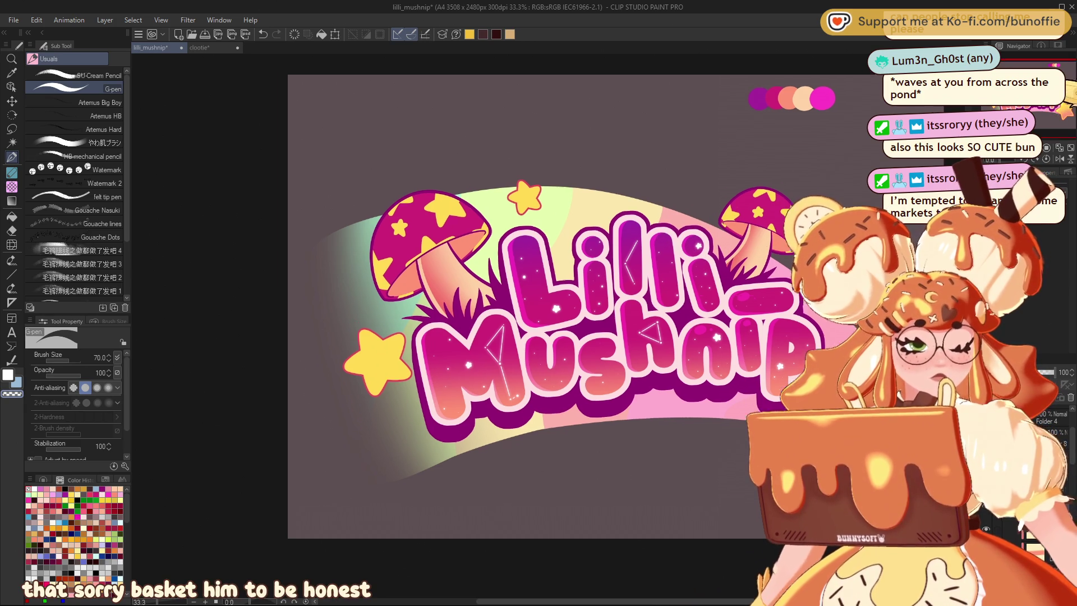
pyautogui.moveTo(736, 268); pyautogui.dragTo(682, 219)
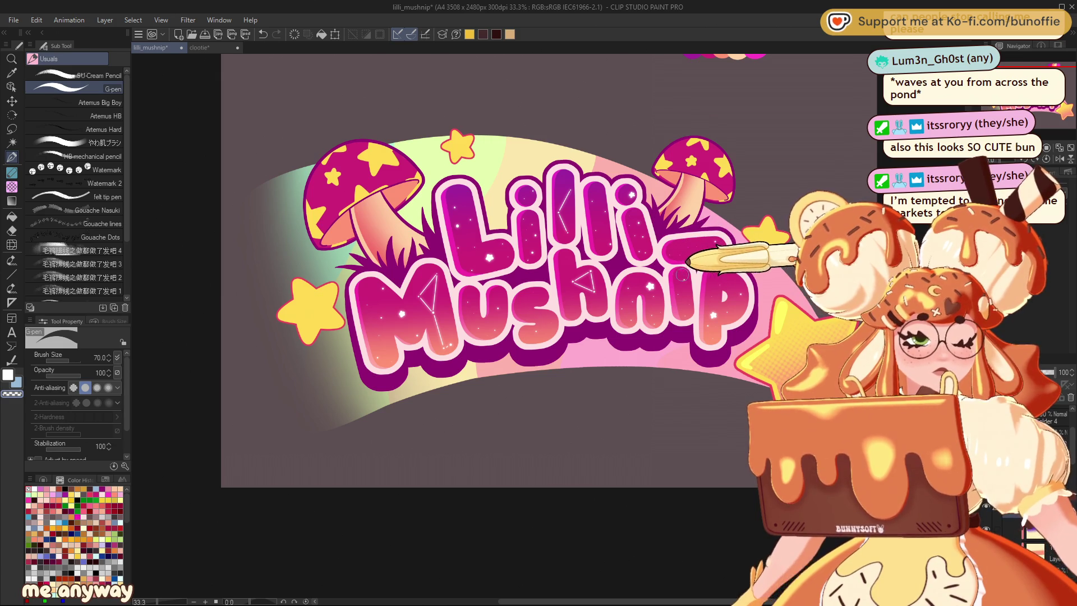
pyautogui.moveTo(449, 252); pyautogui.dragTo(527, 286)
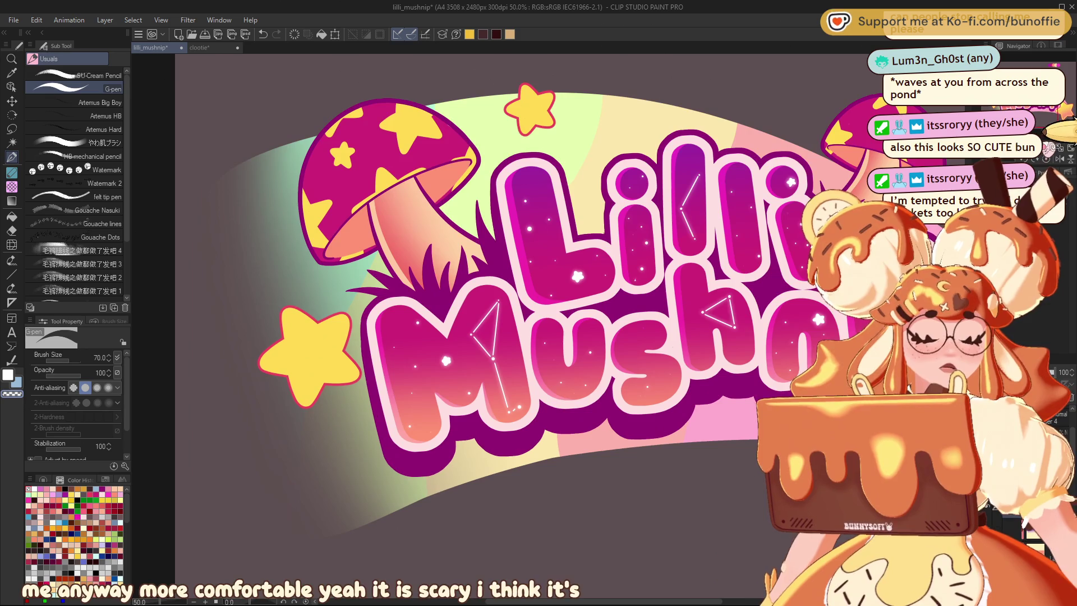
pyautogui.hotkey('ctrl', '+')
pyautogui.moveTo(539, 303); pyautogui.dragTo(460, 331)
pyautogui.moveTo(538, 303); pyautogui.dragTo(443, 314)
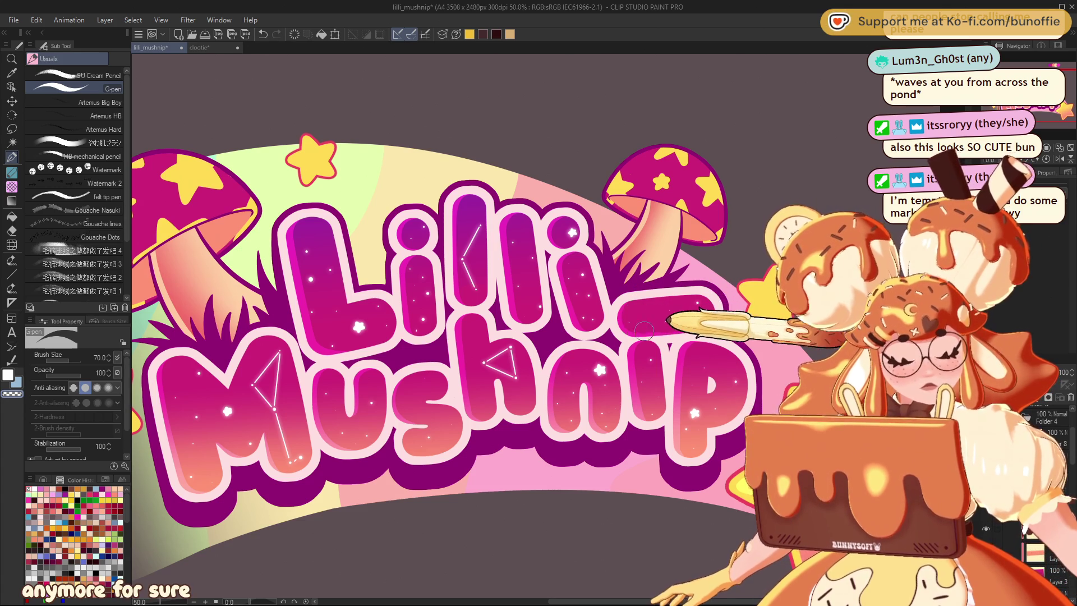
pyautogui.hotkey('ctrl', '-')
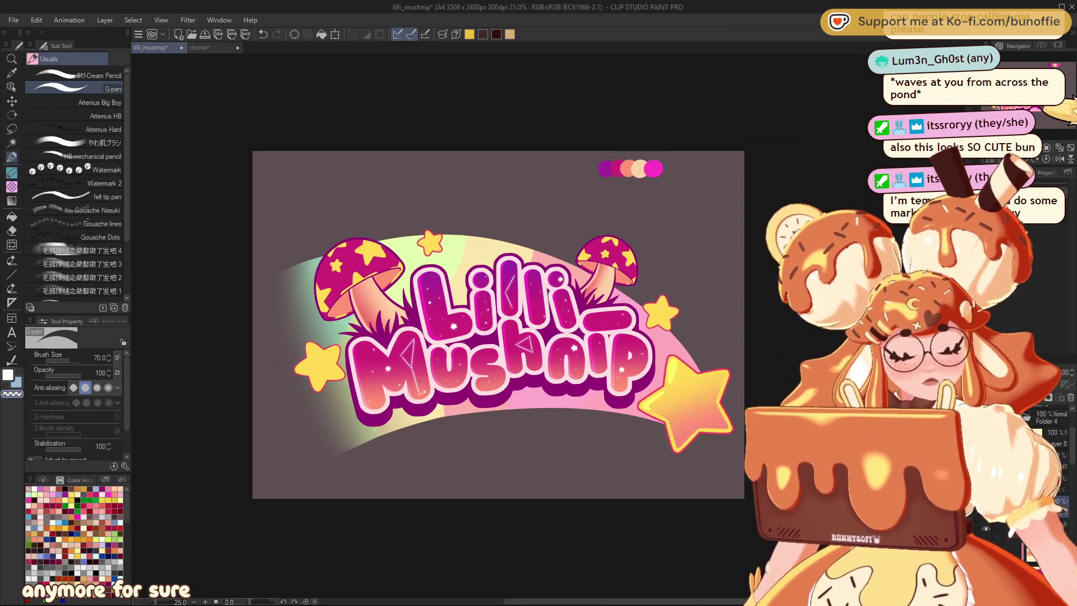
pyautogui.hotkey('ctrl', 'alt', '0')
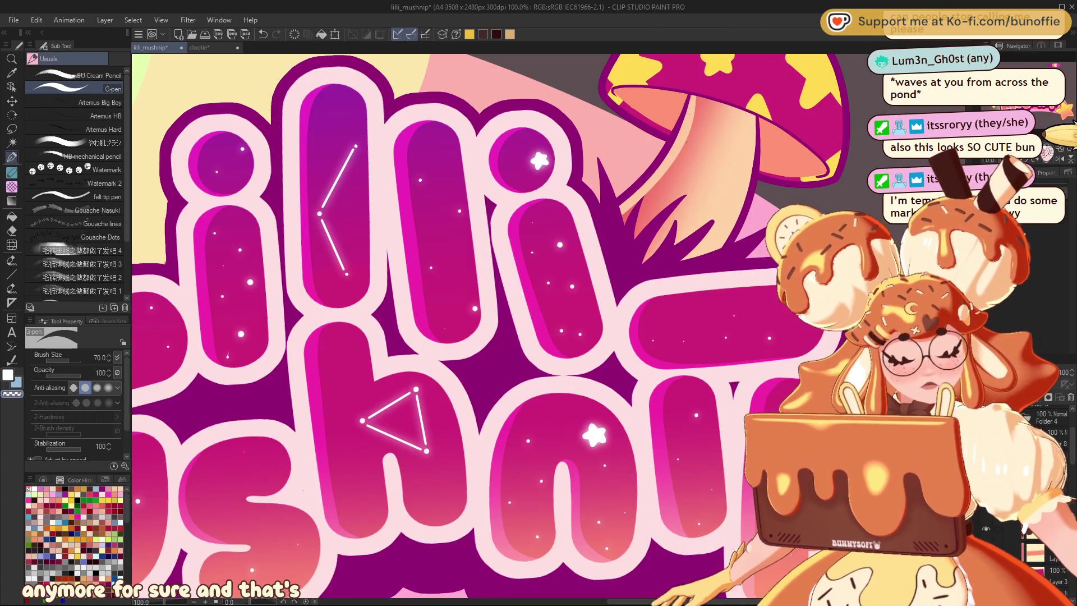
pyautogui.moveTo(674, 393); pyautogui.dragTo(343, 259)
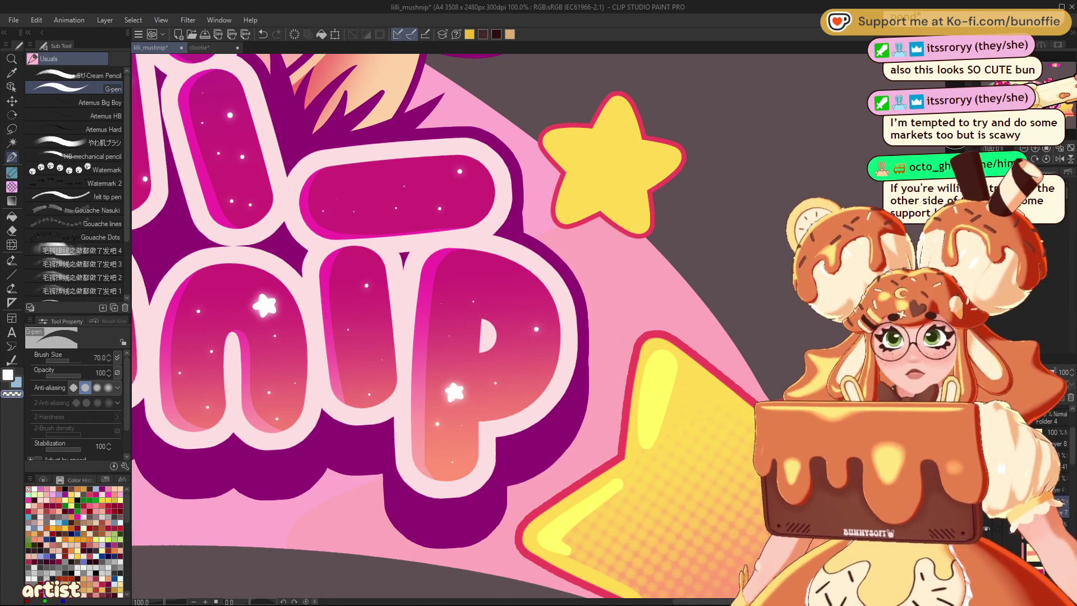
pyautogui.moveTo(224, 336)
pyautogui.mouseDown()
pyautogui.moveTo(219, 292)
pyautogui.moveTo(841, 364)
pyautogui.moveTo(888, 341)
pyautogui.mouseUp()
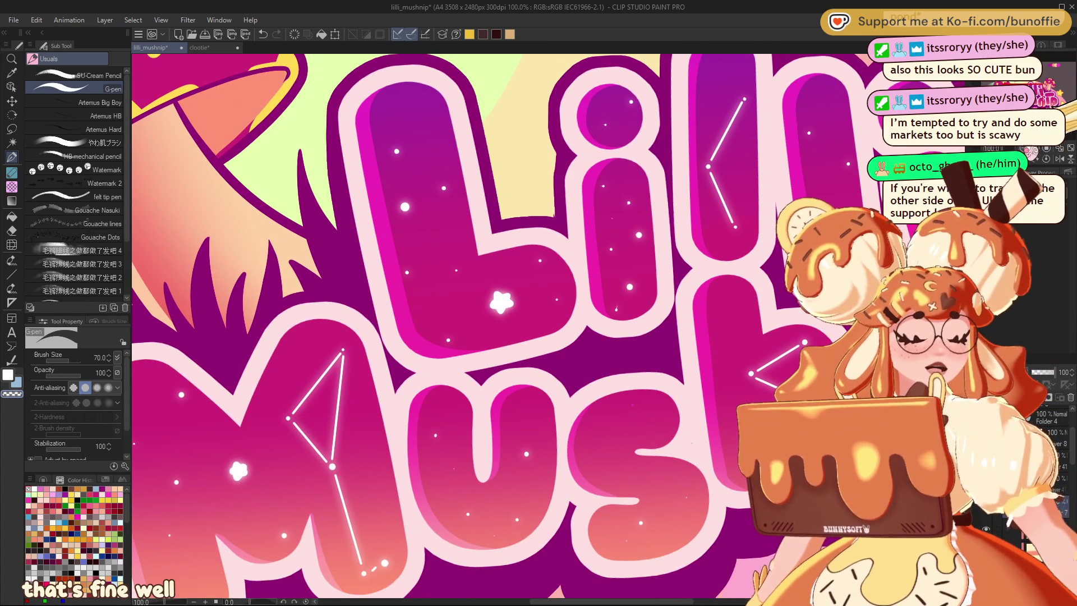
pyautogui.hotkey('ctrl', '-')
pyautogui.hotkey('ctrl', '-')
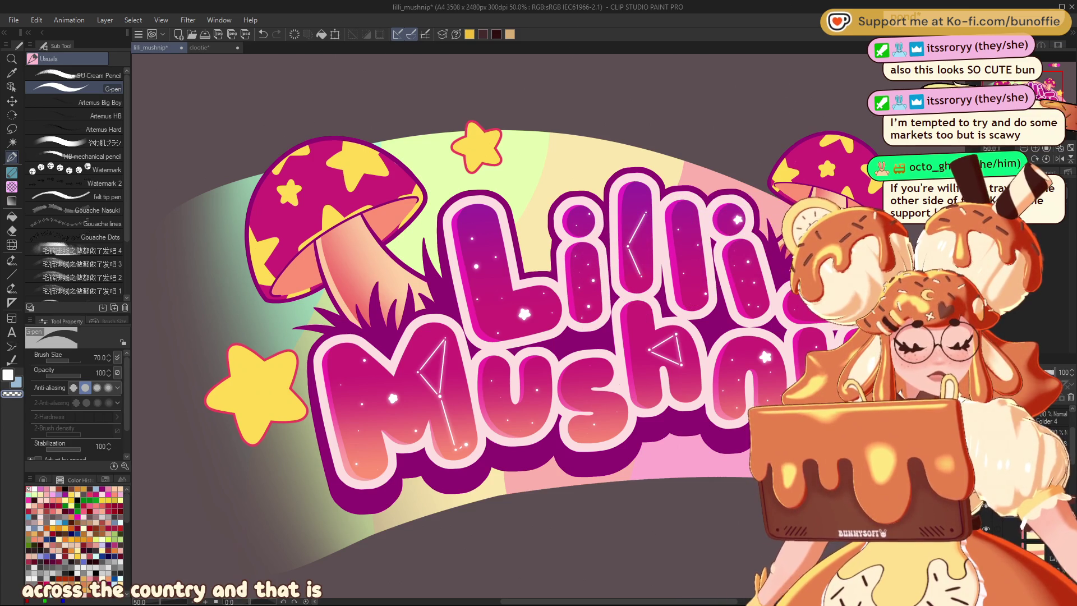
pyautogui.moveTo(666, 209)
pyautogui.mouseDown()
pyautogui.moveTo(509, 239)
pyautogui.moveTo(476, 281)
pyautogui.moveTo(447, 279)
pyautogui.mouseUp()
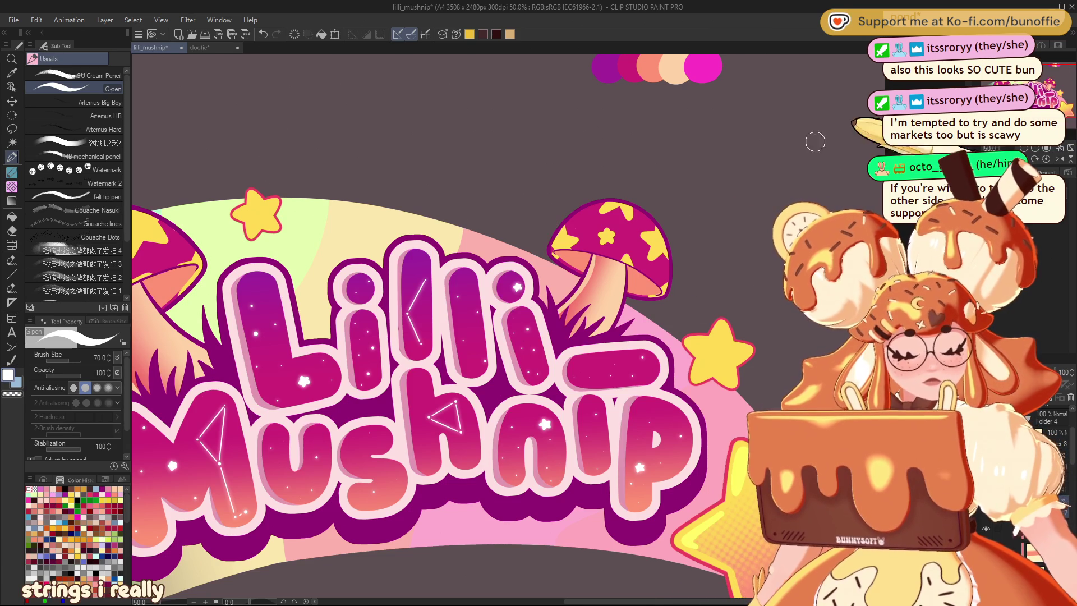
pyautogui.keyDown('alt'); pyautogui.click(451, 273); pyautogui.keyUp('alt')
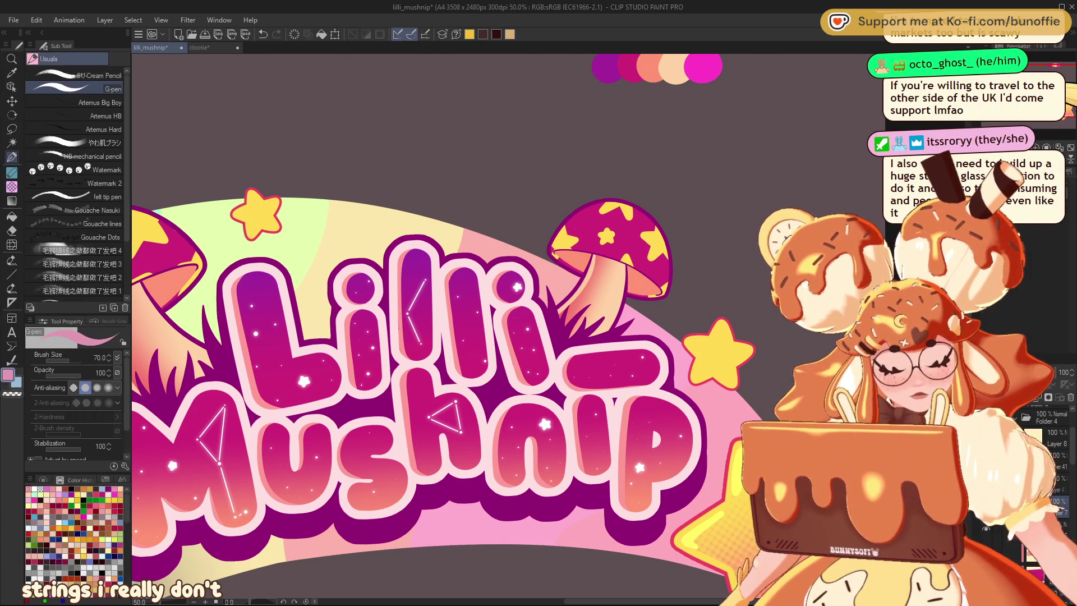
# Step: Make light pink the G-pen drawing colour, then toggle transparent colour with C
pyautogui.scroll(3, 524, 348)
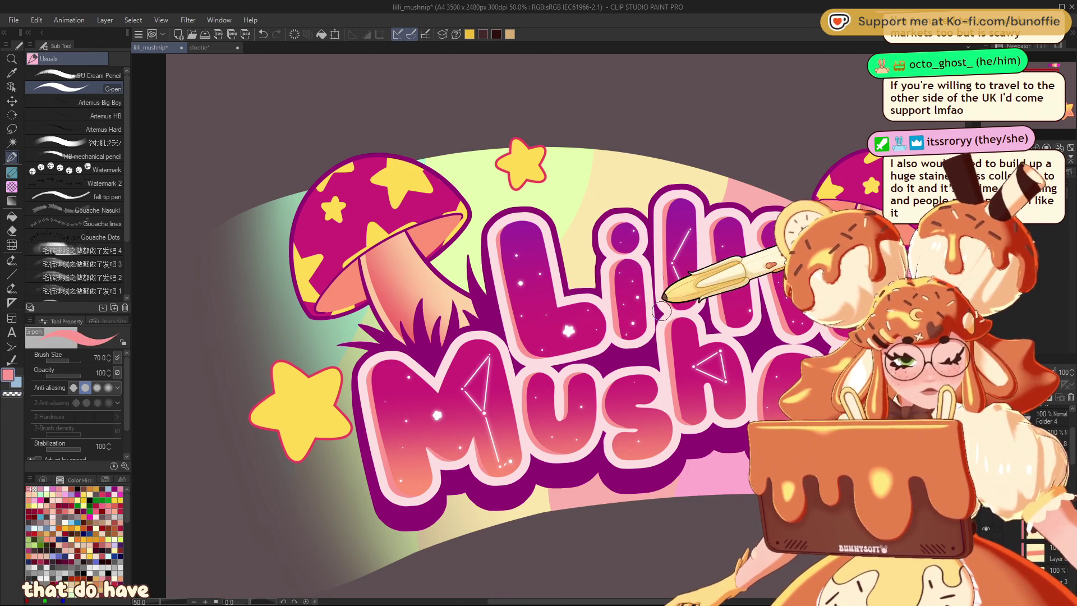
pyautogui.press('c')
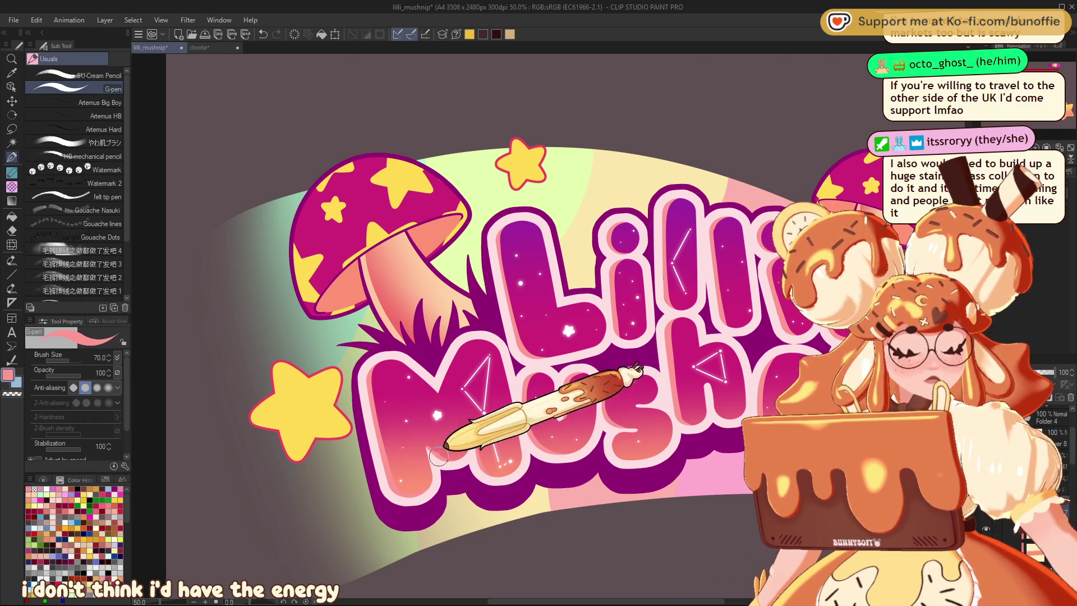
# Step: Erase along the pink lettering outline with transparent colour, undoing one stroke, then zoom out
pyautogui.press('c')
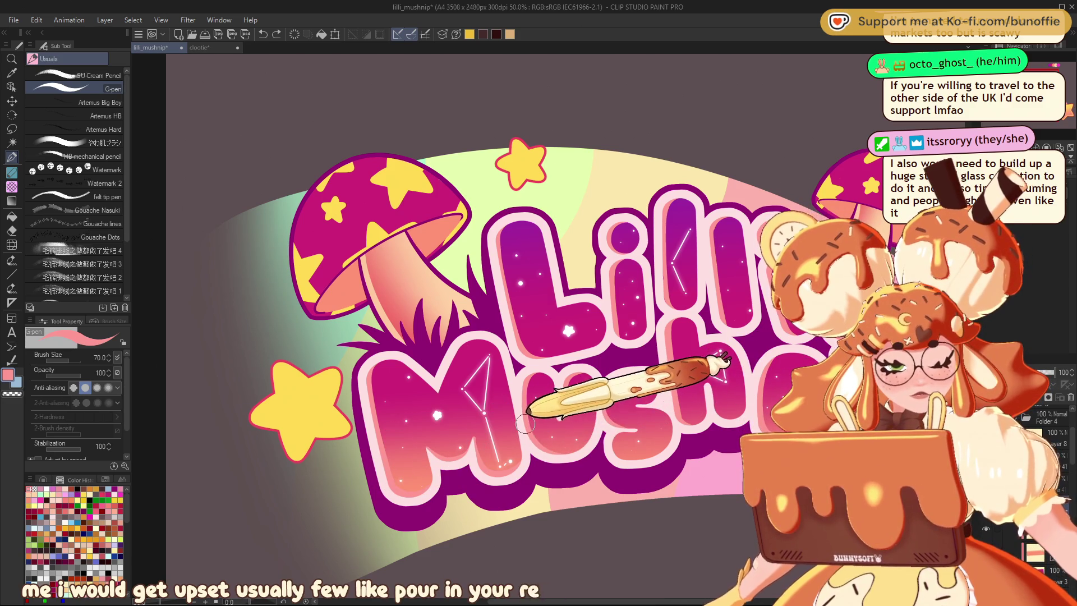
pyautogui.hotkey('ctrl', 'z')
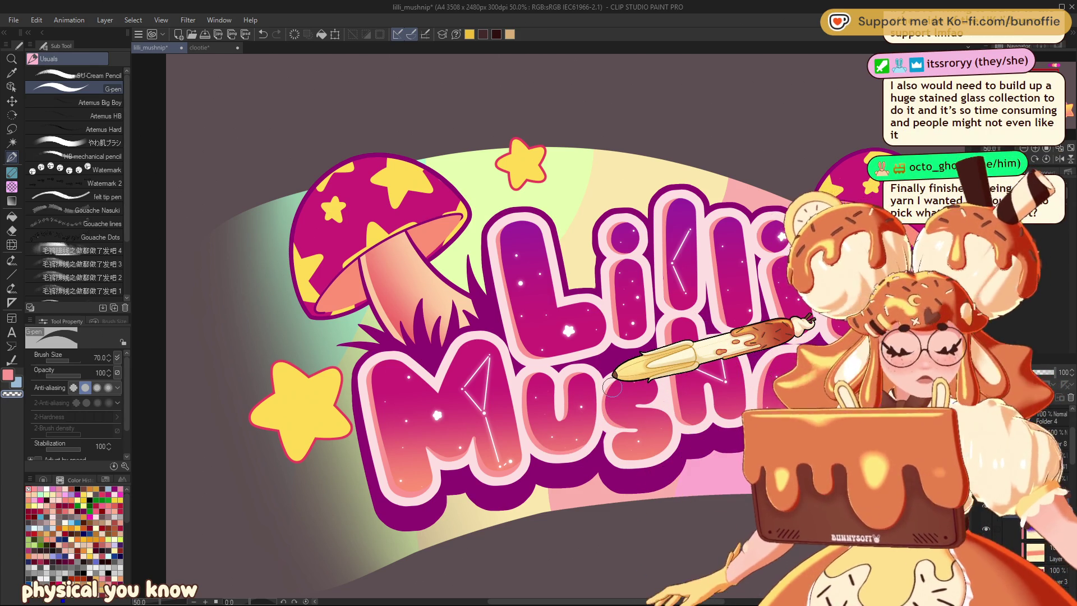
pyautogui.moveTo(611, 387); pyautogui.dragTo(415, 404)
pyautogui.moveTo(529, 250); pyautogui.dragTo(483, 234)
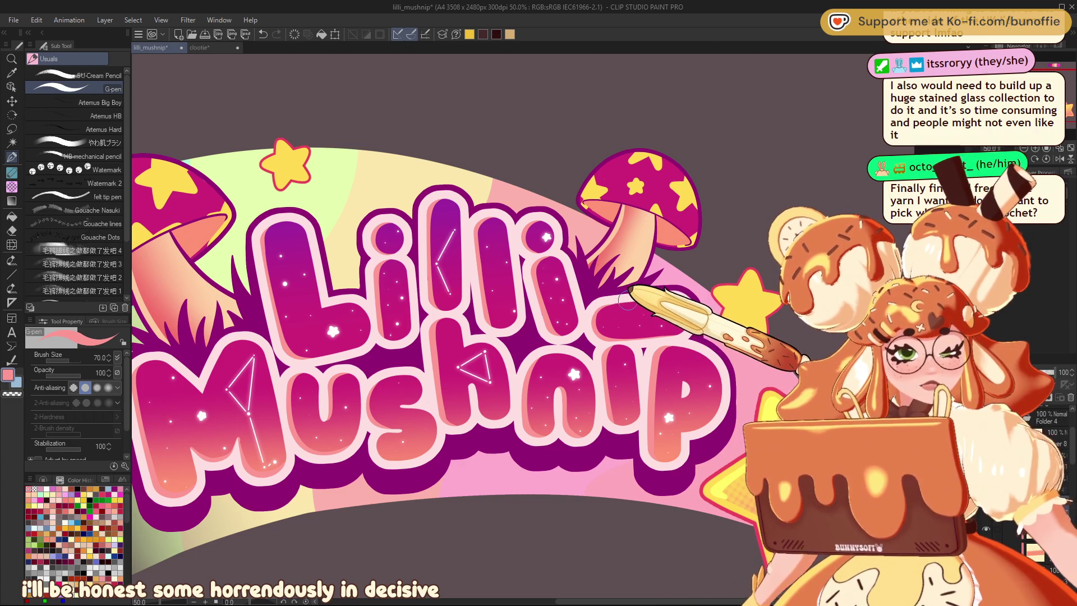
pyautogui.press('c')
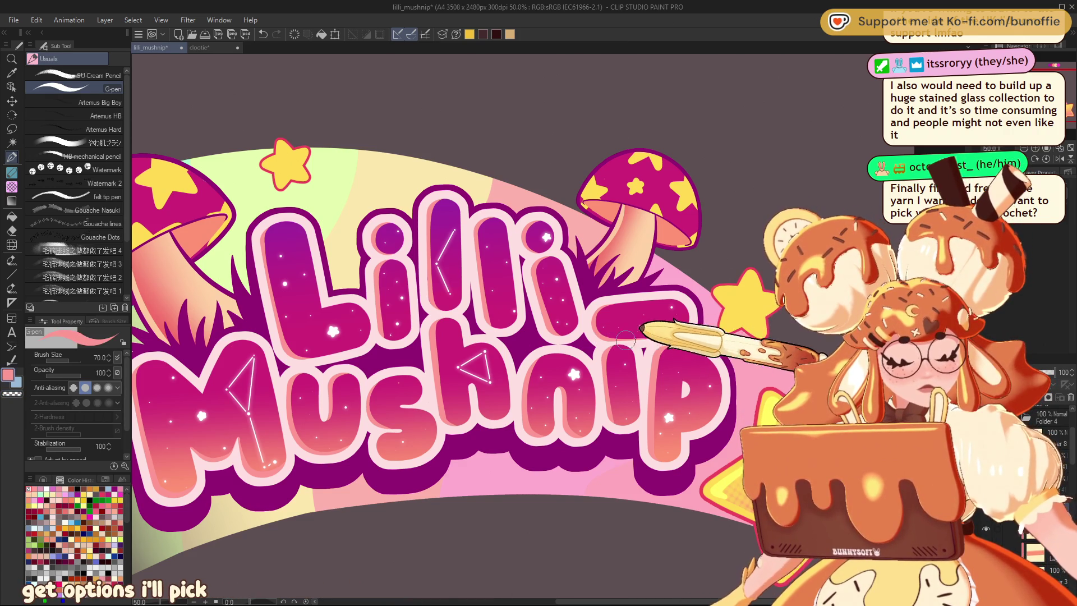
pyautogui.hotkey('ctrl', '-')
pyautogui.hotkey('ctrl', '-')
pyautogui.hotkey('ctrl', '-')
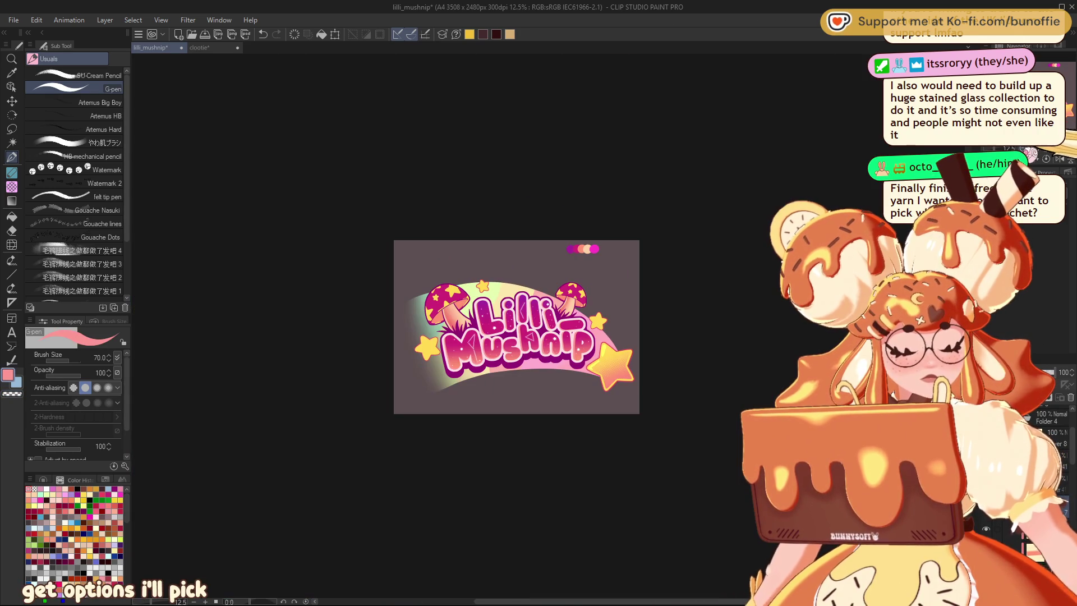
pyautogui.hotkey('ctrl', 'alt', '0')
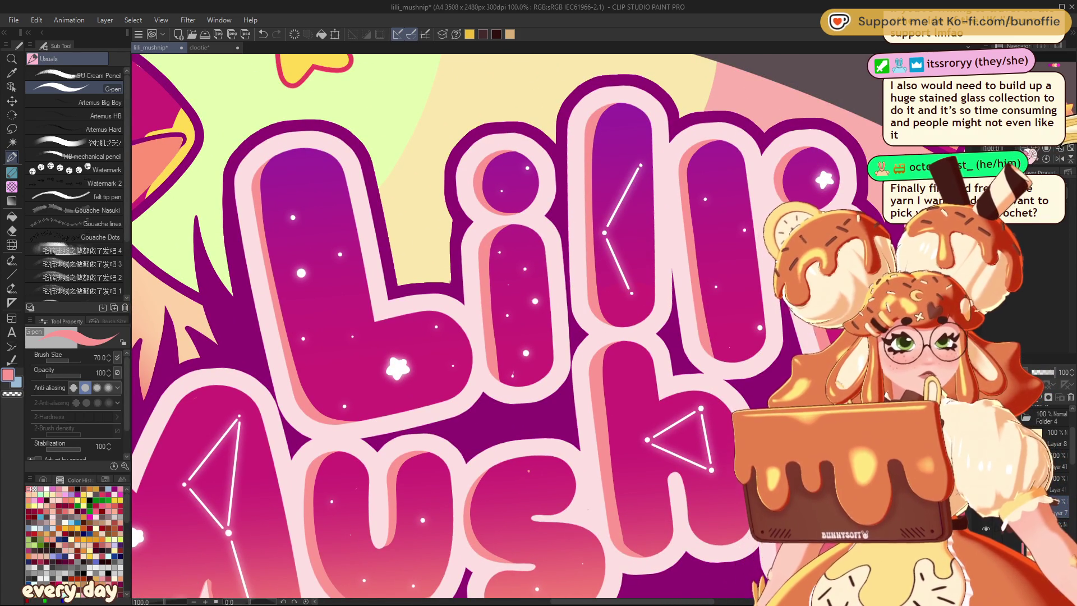
pyautogui.hotkey('ctrl', '-')
pyautogui.hotkey('ctrl', '-')
pyautogui.hotkey('ctrl', '-')
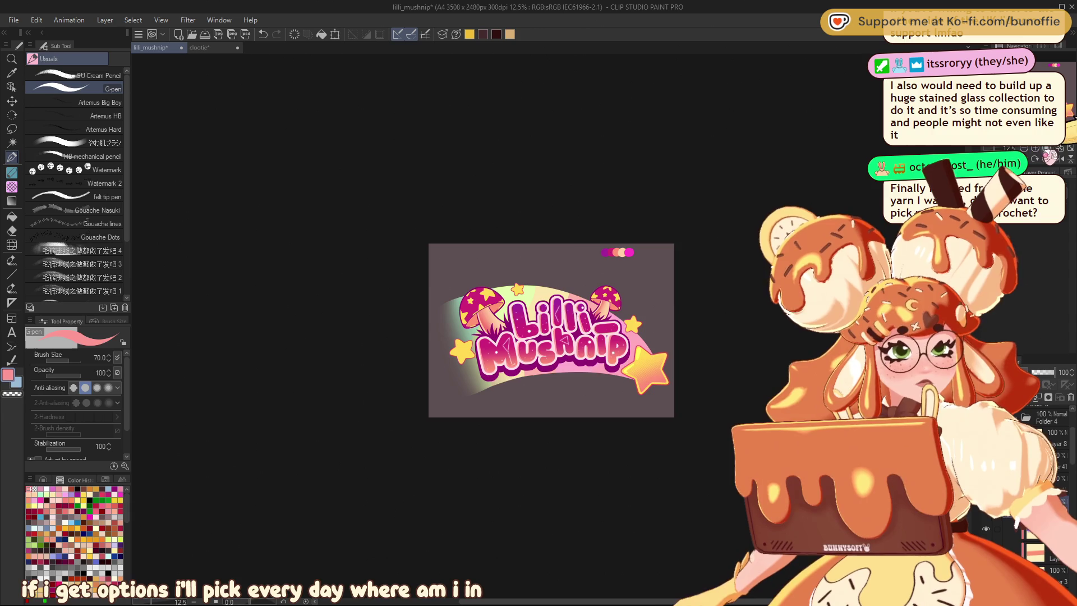
pyautogui.hotkey('ctrl', '+')
pyautogui.hotkey('ctrl', '+')
pyautogui.hotkey('ctrl', '+')
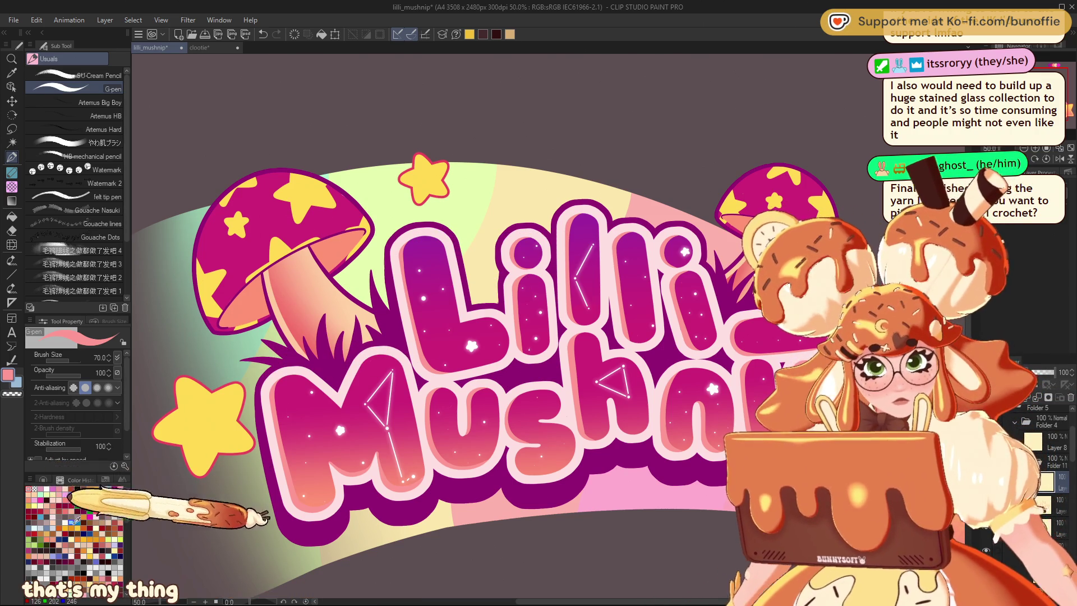
pyautogui.click(43, 479)
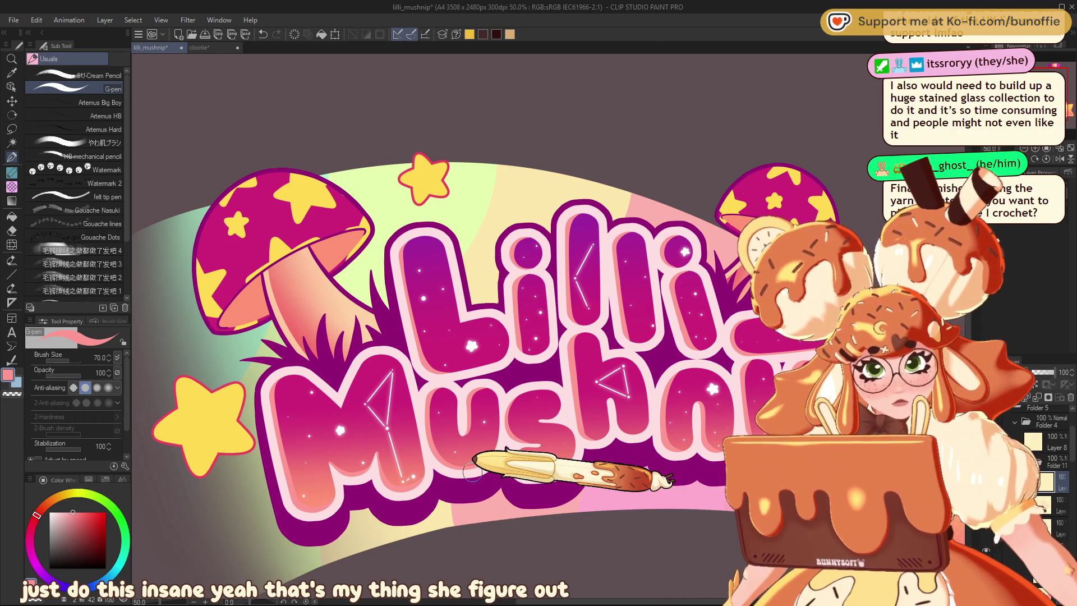
# Step: Set up a light blue-violet Foreground to transparent gradient, then switch back to the G-pen
pyautogui.keyDown('alt'); pyautogui.click(418, 238); pyautogui.keyUp('alt')
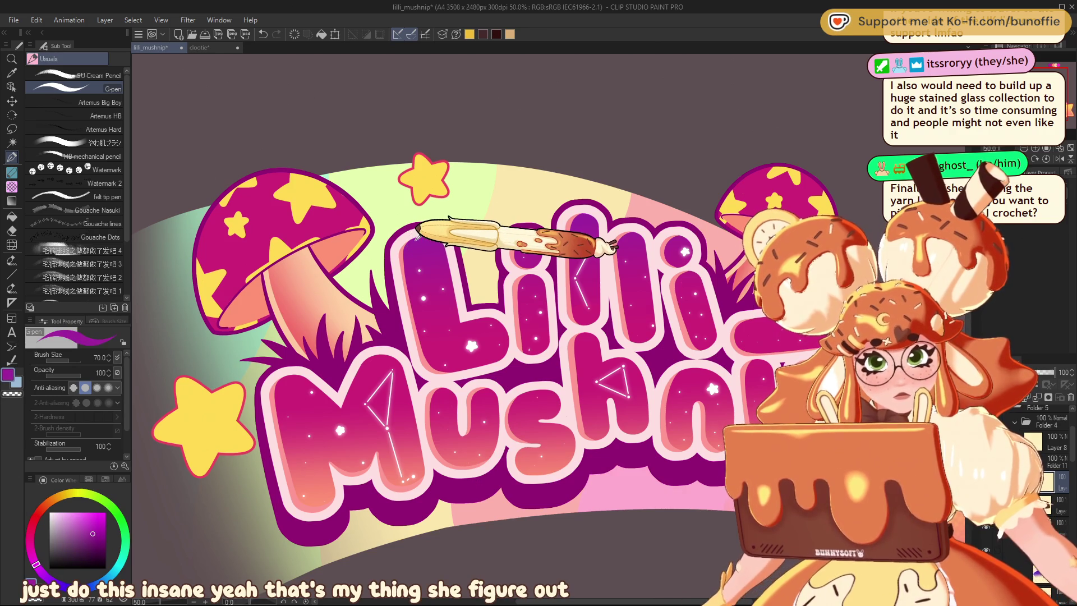
pyautogui.click(48, 533)
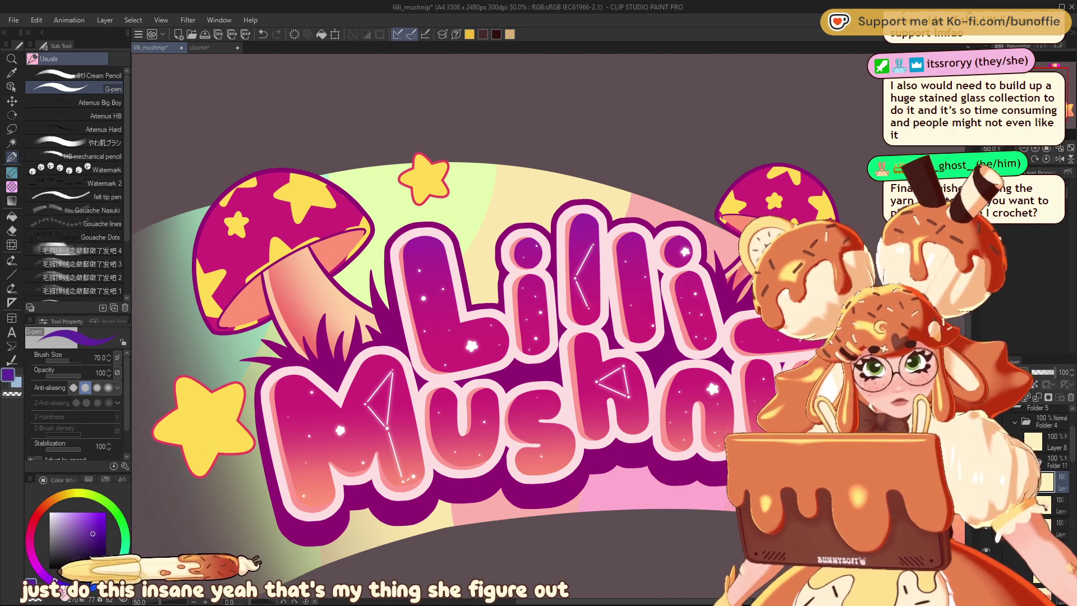
pyautogui.click(97, 542)
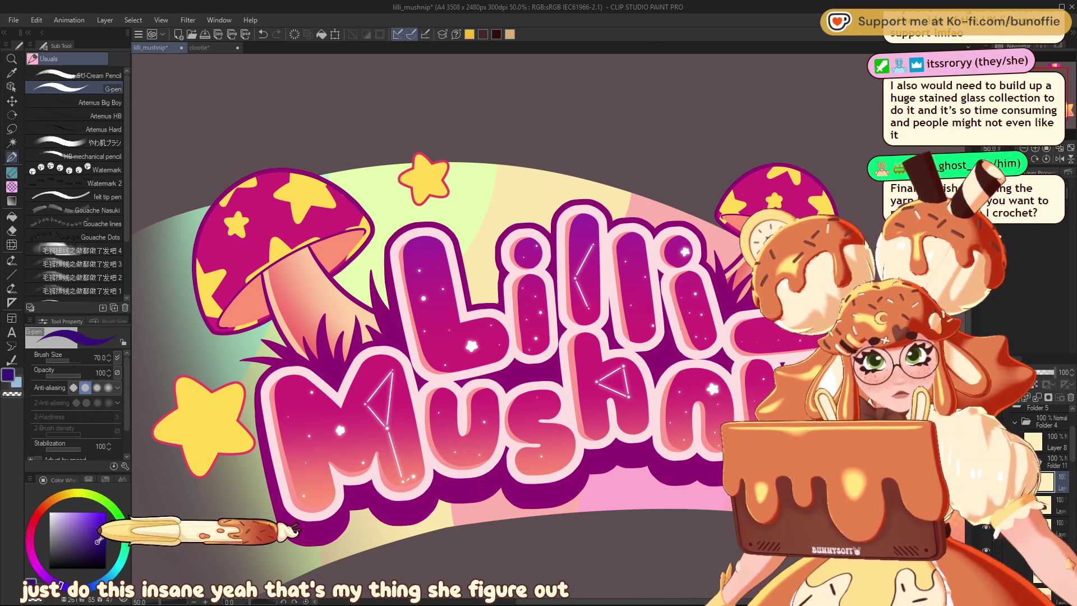
pyautogui.click(11, 201)
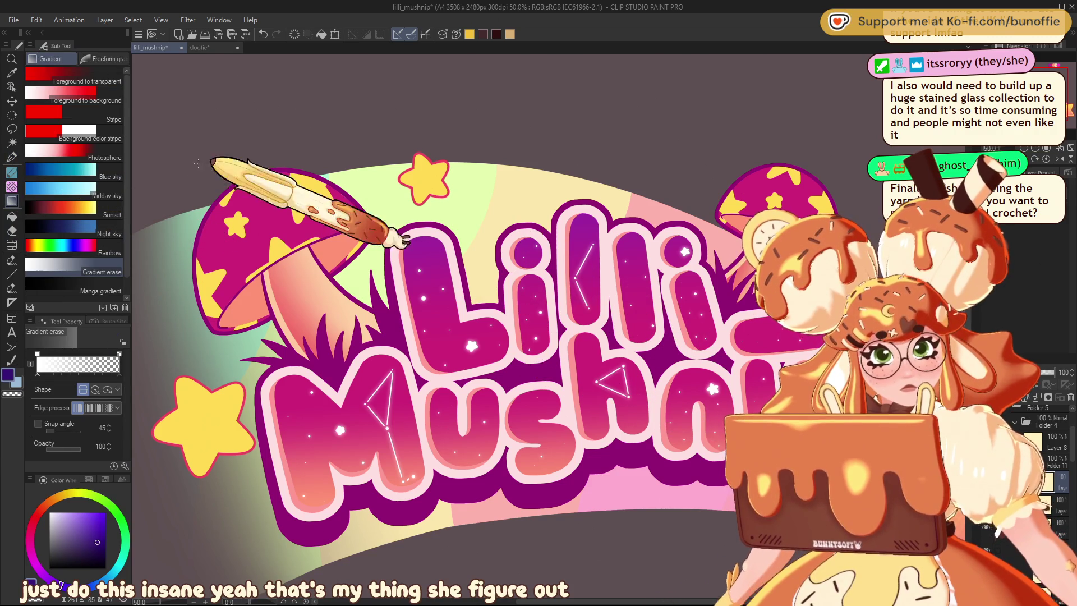
pyautogui.click(102, 82)
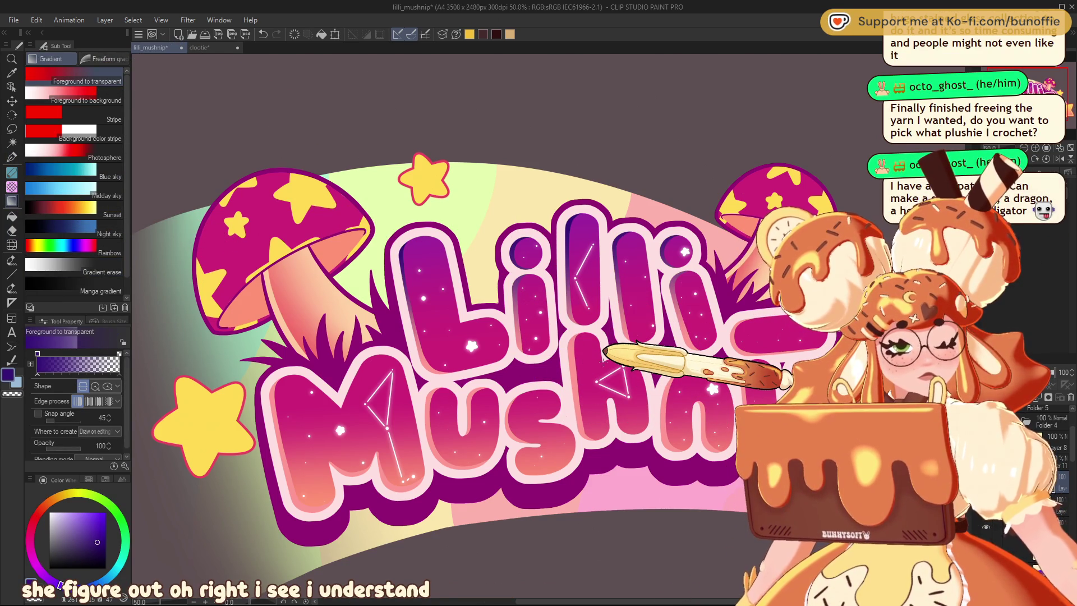
pyautogui.click(86, 514)
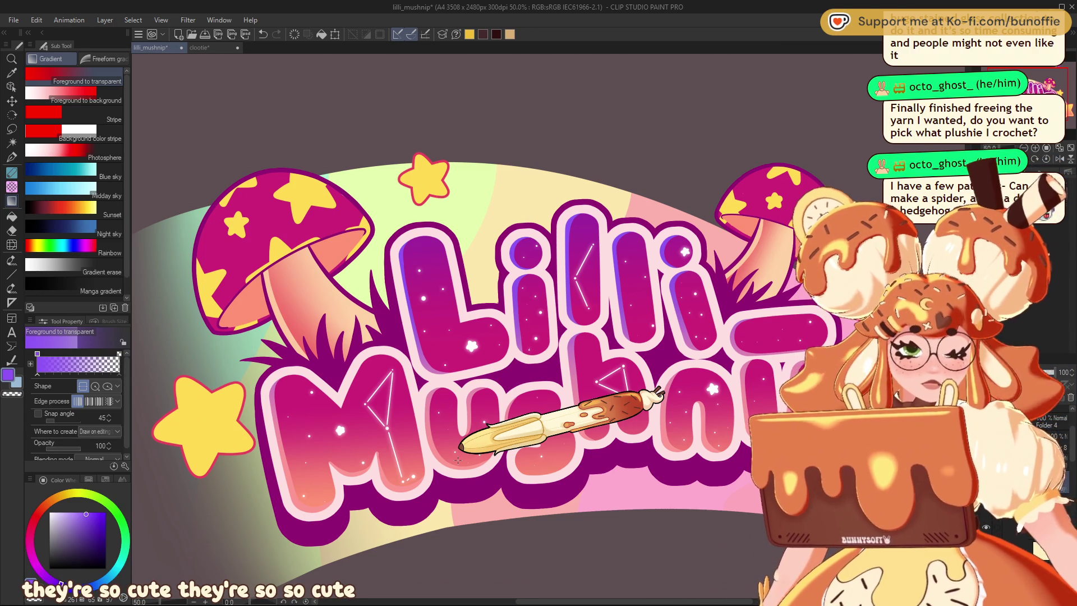
pyautogui.hotkey('ctrl', '-')
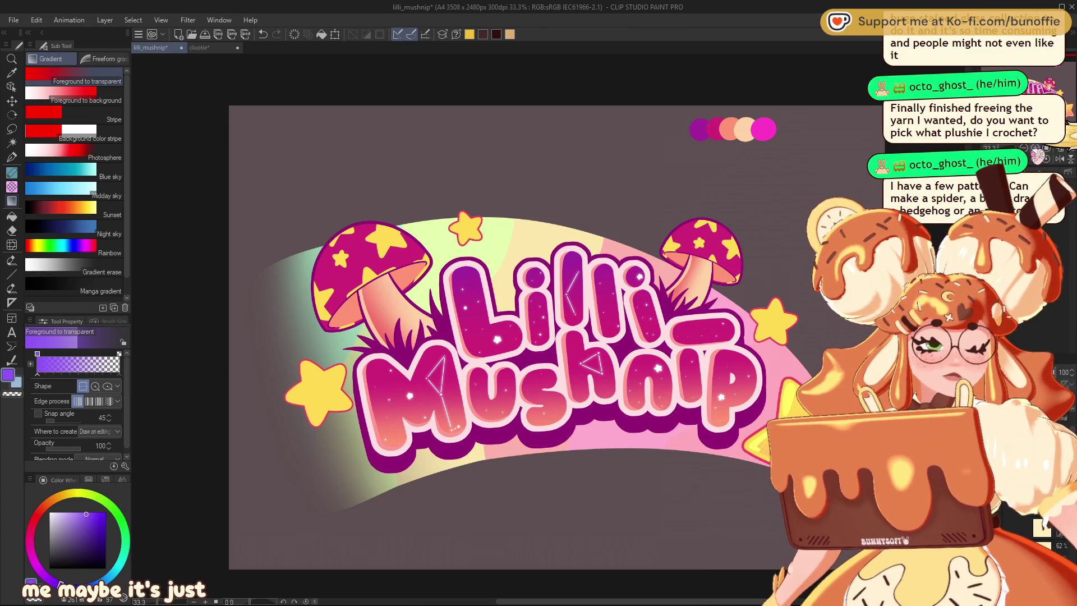
pyautogui.scroll(2, 536, 216)
pyautogui.press('p')
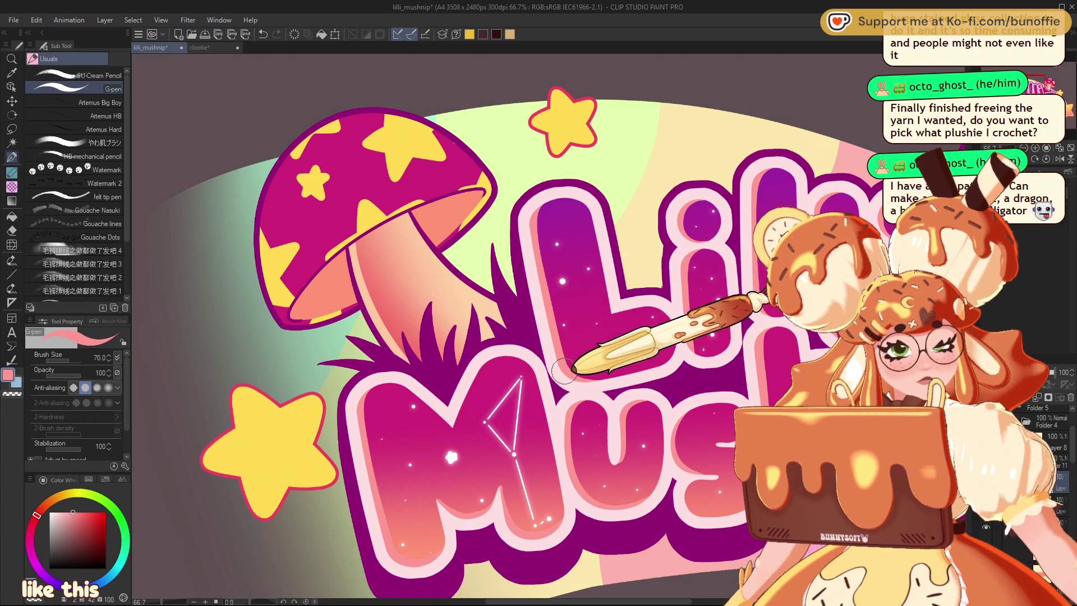
pyautogui.moveTo(754, 216); pyautogui.dragTo(586, 239)
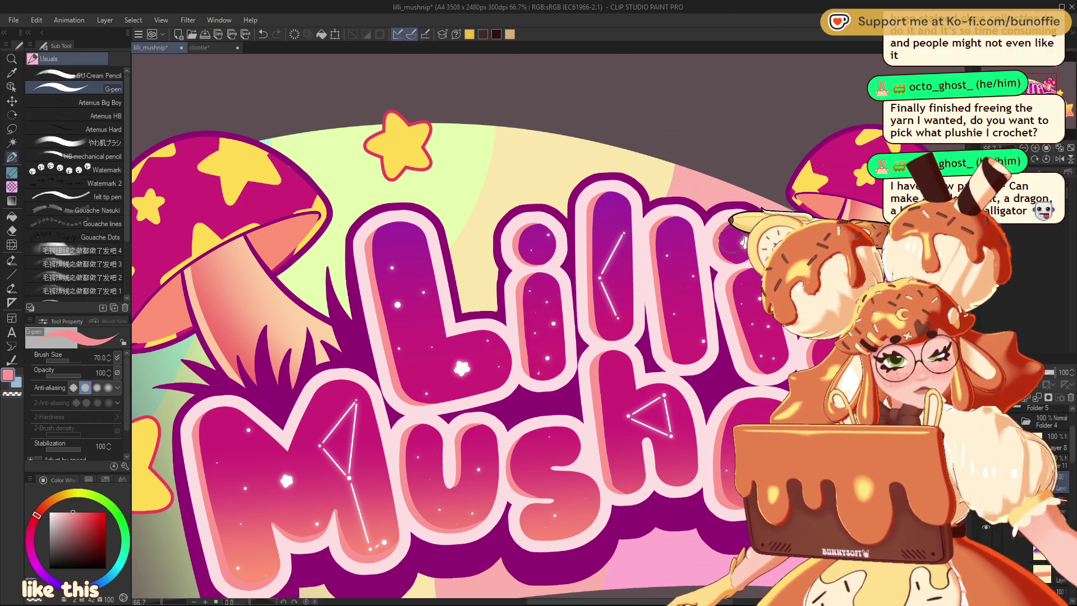
pyautogui.moveTo(674, 351)
pyautogui.mouseDown()
pyautogui.moveTo(739, 184)
pyautogui.moveTo(991, 155)
pyautogui.mouseUp()
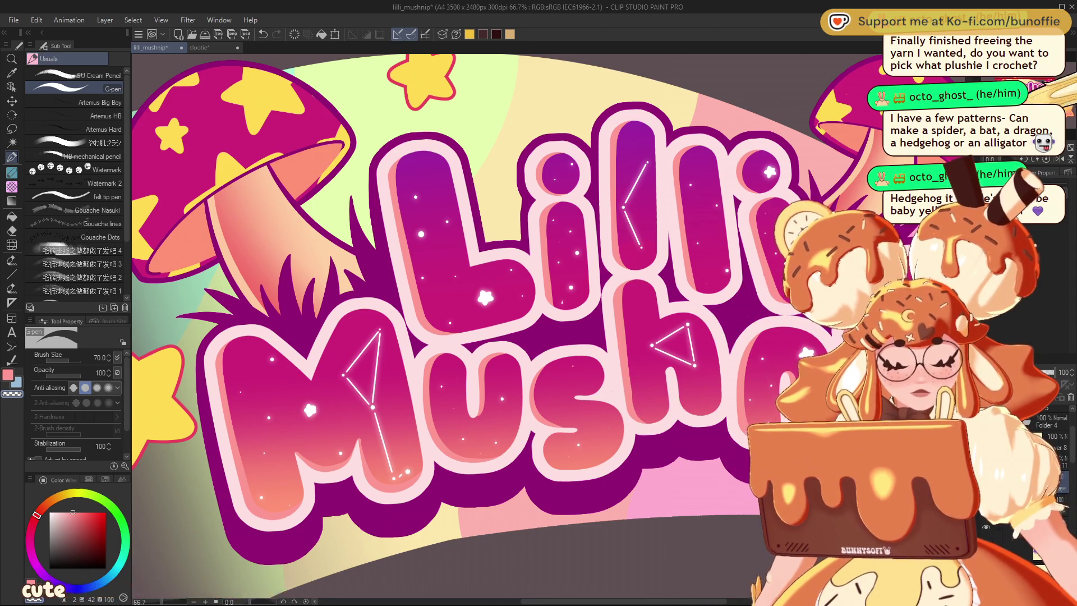
pyautogui.moveTo(642, 416); pyautogui.dragTo(451, 405)
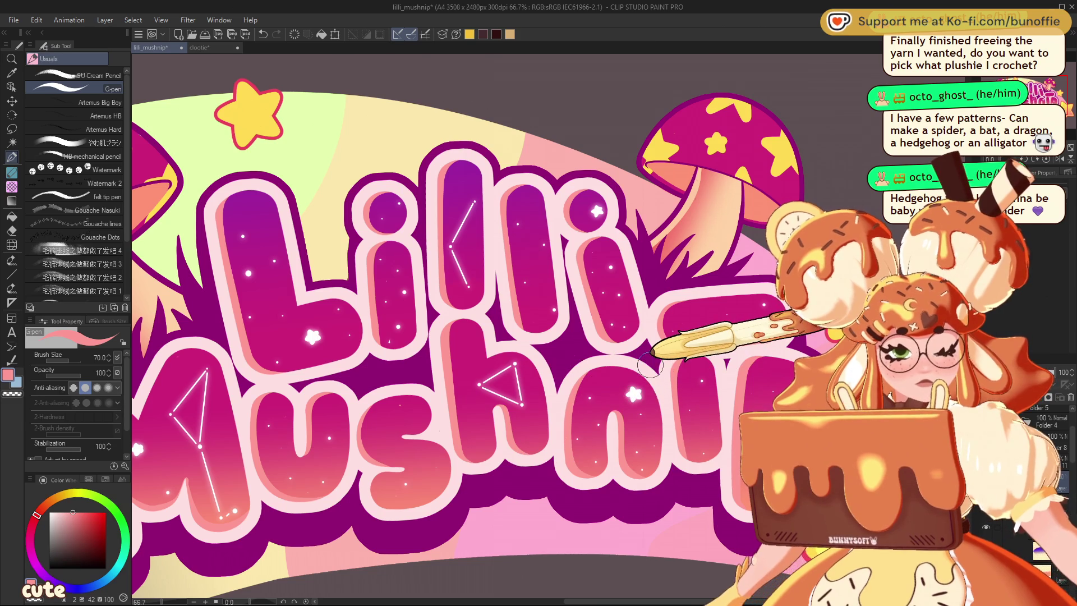
pyautogui.hotkey('ctrl', '-')
pyautogui.hotkey('ctrl', '-')
pyautogui.hotkey('ctrl', '-')
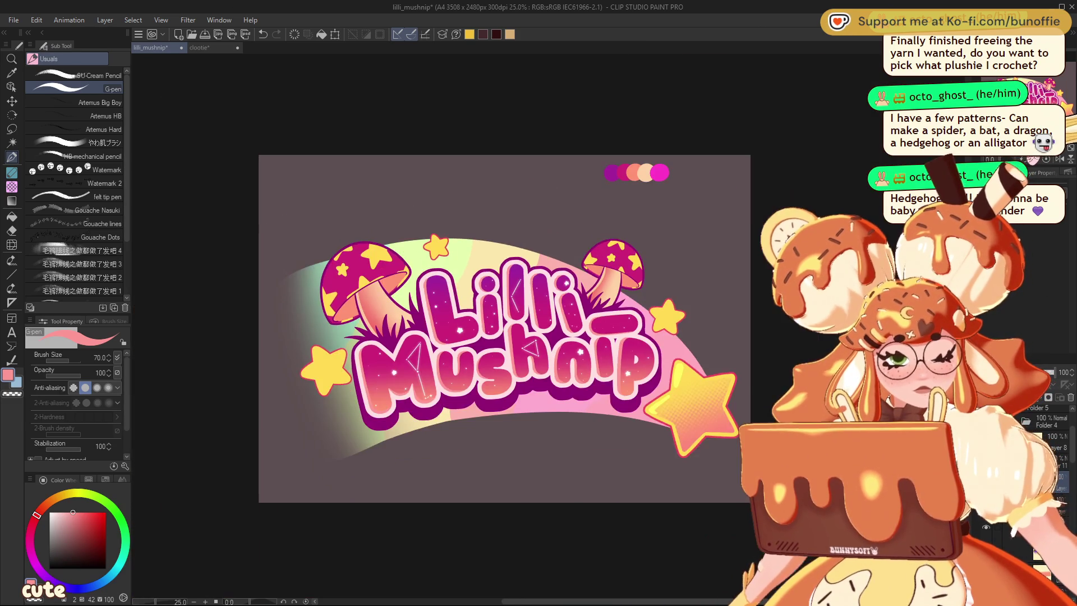
pyautogui.hotkey('ctrl', '+')
pyautogui.hotkey('ctrl', '+')
pyautogui.hotkey('ctrl', '+')
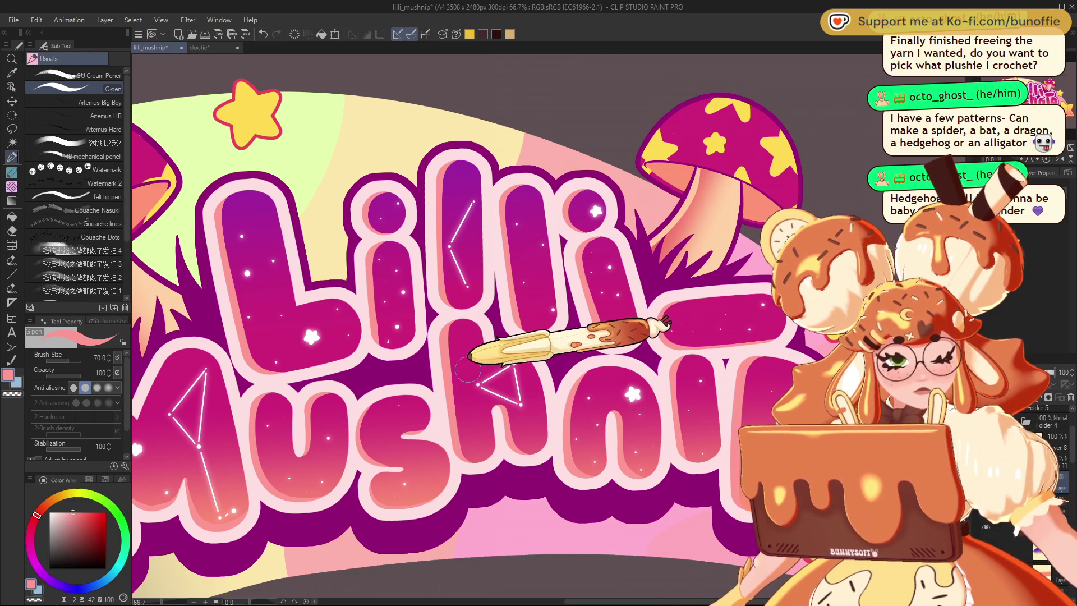
pyautogui.hotkey('ctrl', '-')
pyautogui.hotkey('ctrl', '-')
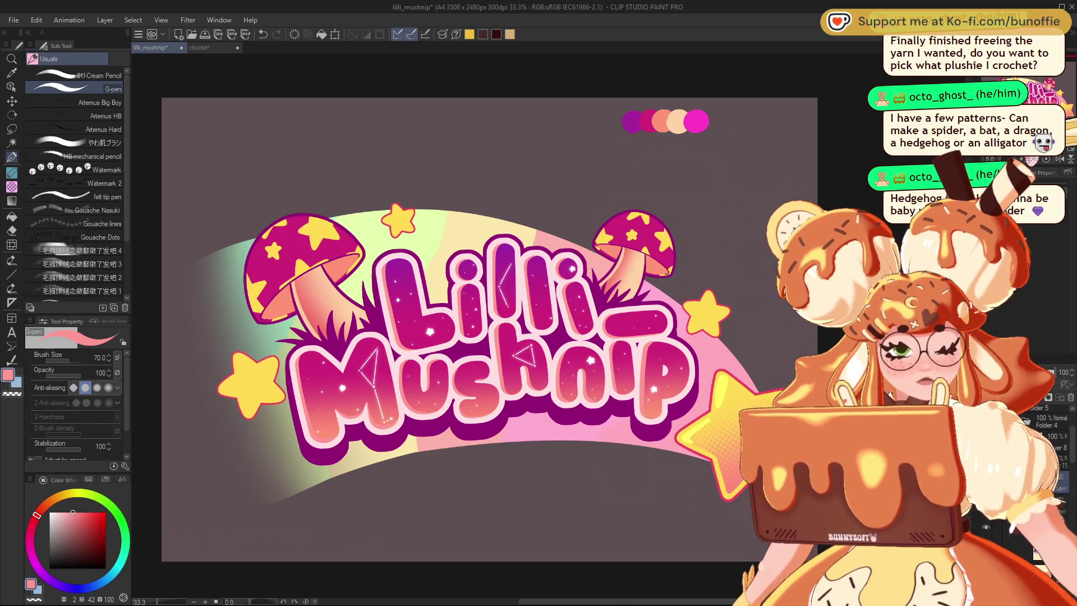
pyautogui.hotkey('ctrl', '-')
pyautogui.hotkey('ctrl', '+')
pyautogui.hotkey('ctrl', '+')
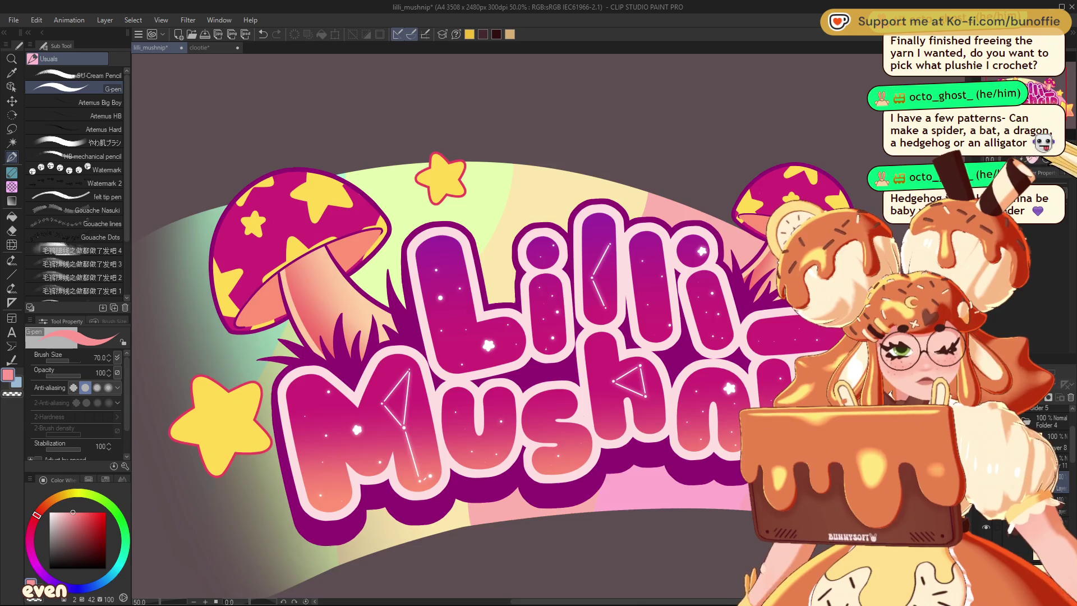
pyautogui.hotkey('ctrl', '-')
pyautogui.hotkey('ctrl', '-')
pyautogui.hotkey('ctrl', '-')
pyautogui.hotkey('ctrl', 'a')
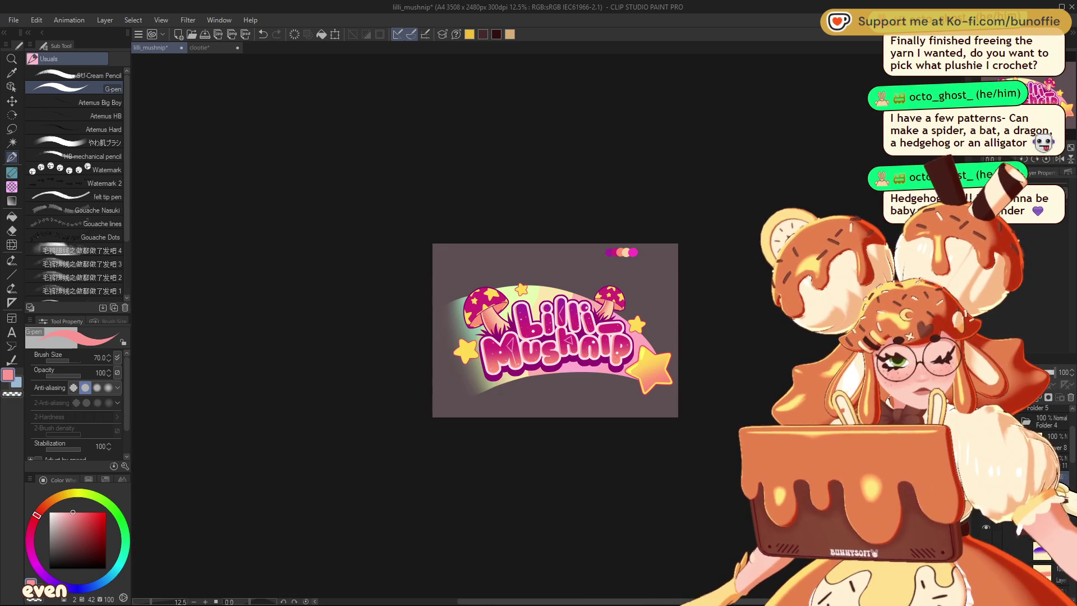
pyautogui.hotkey('ctrl', 'd')
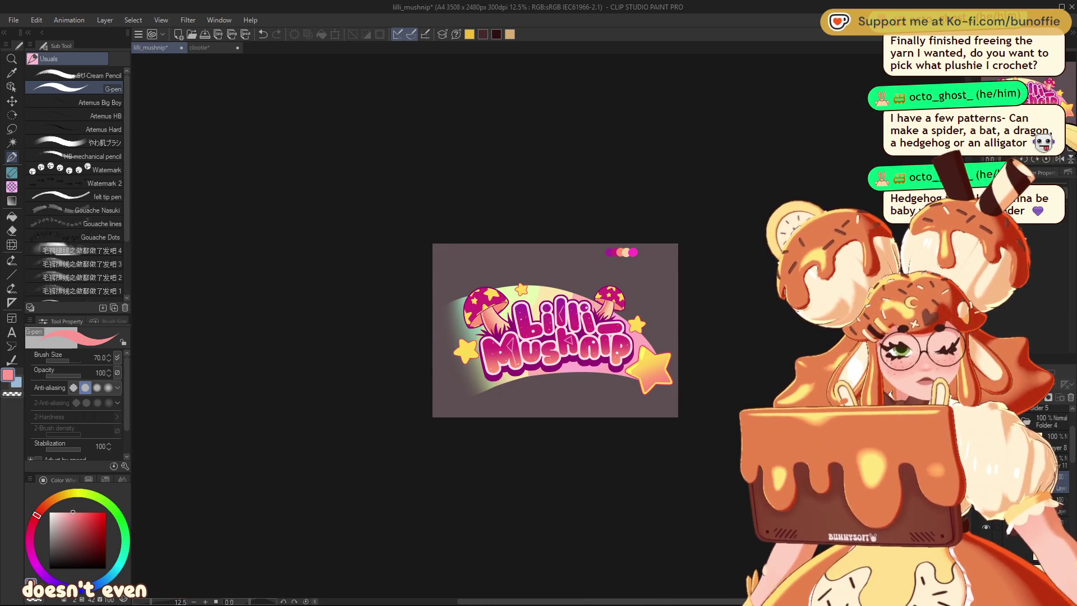
pyautogui.hotkey('ctrl', '+')
pyautogui.hotkey('ctrl', '+')
pyautogui.moveTo(505, 337); pyautogui.dragTo(545, 365)
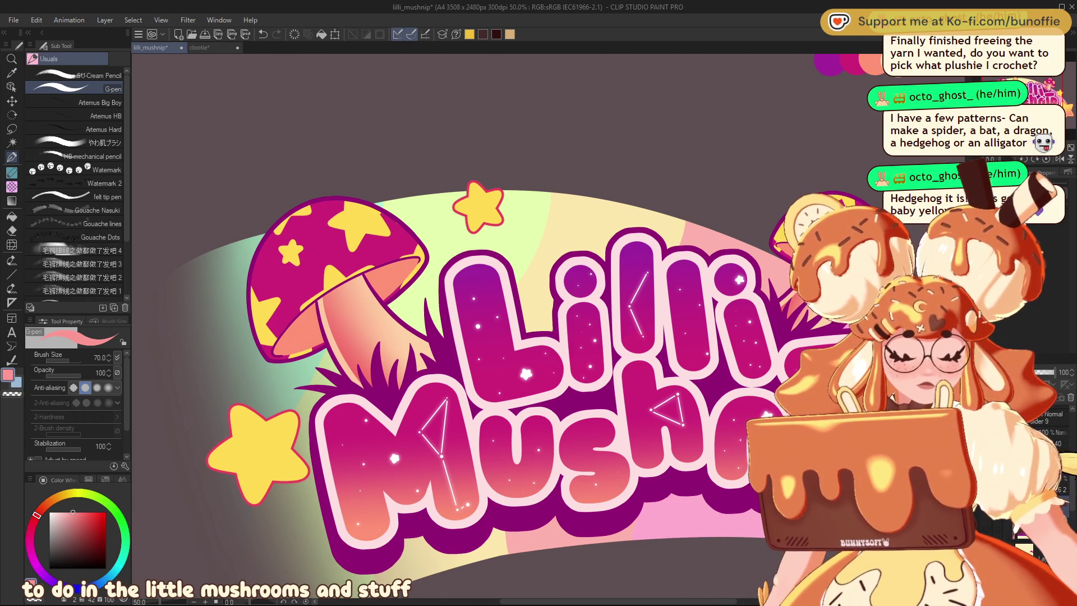
pyautogui.hotkey('ctrl', 'z')
# Step: Lasso the left mushroom cap, darken it with a magenta gradient, and deselect
pyautogui.hotkey('ctrl', 'y')
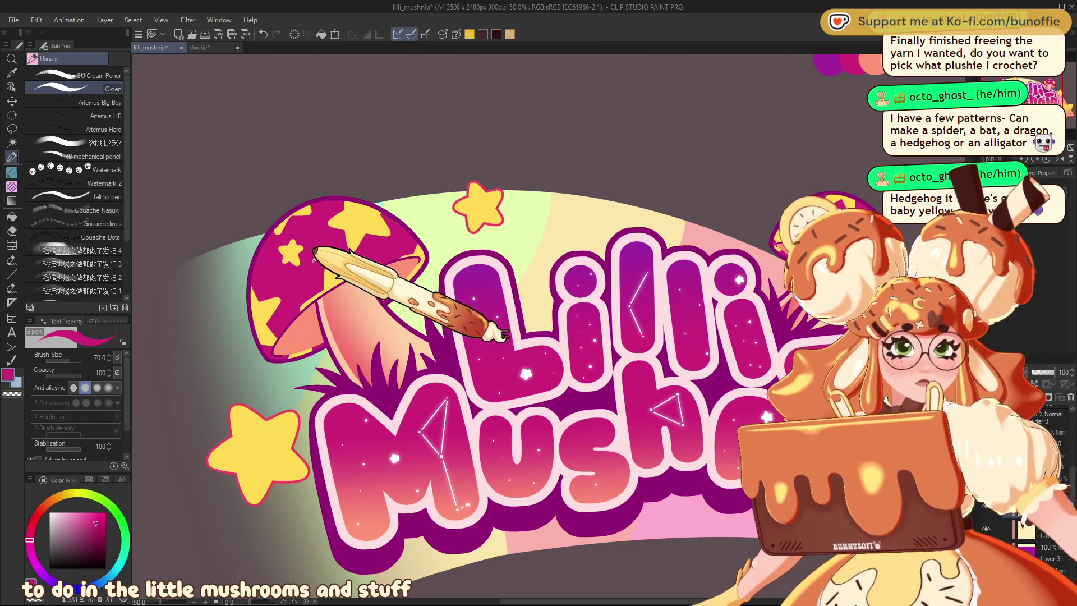
pyautogui.keyDown('alt'); pyautogui.click(293, 248); pyautogui.keyUp('alt')
pyautogui.click(11, 129)
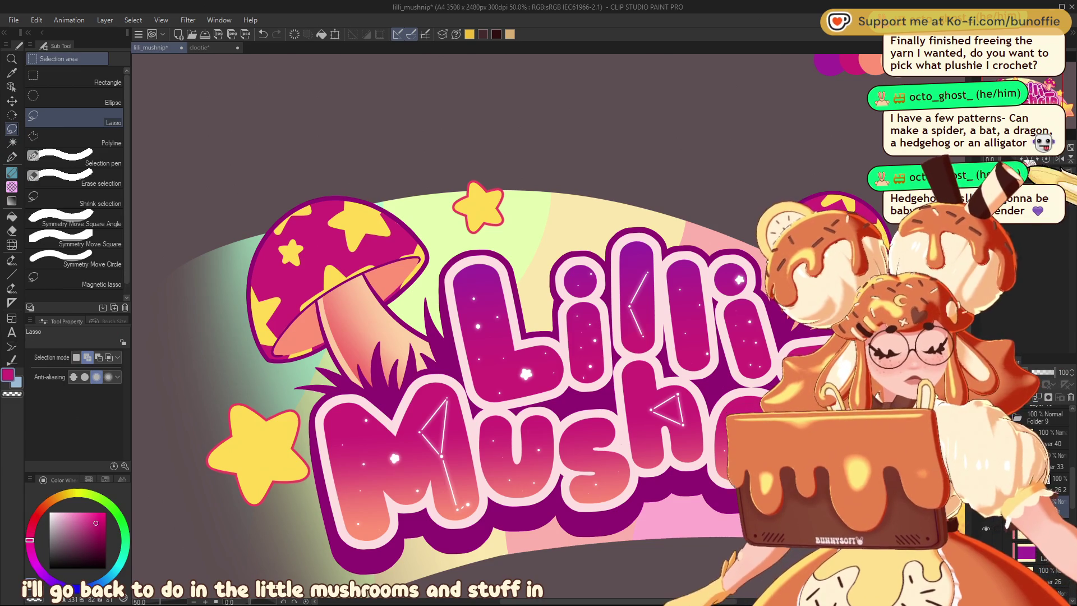
pyautogui.moveTo(321, 166)
pyautogui.mouseDown()
pyautogui.moveTo(390, 336)
pyautogui.moveTo(455, 242)
pyautogui.moveTo(337, 165)
pyautogui.mouseUp()
pyautogui.click(11, 200)
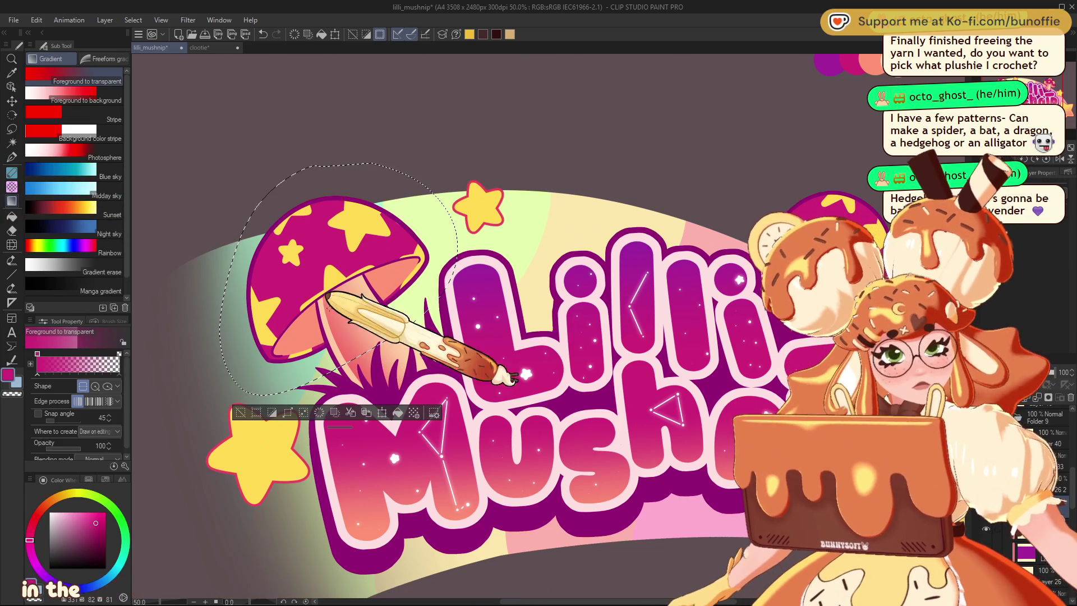
pyautogui.moveTo(247, 291); pyautogui.dragTo(466, 204)
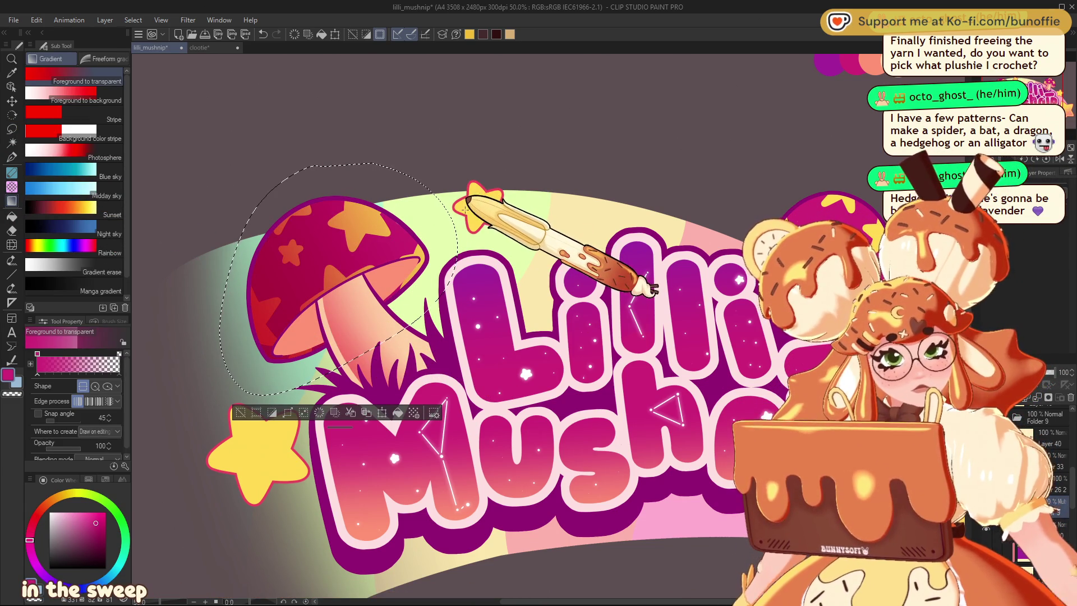
pyautogui.click(240, 412)
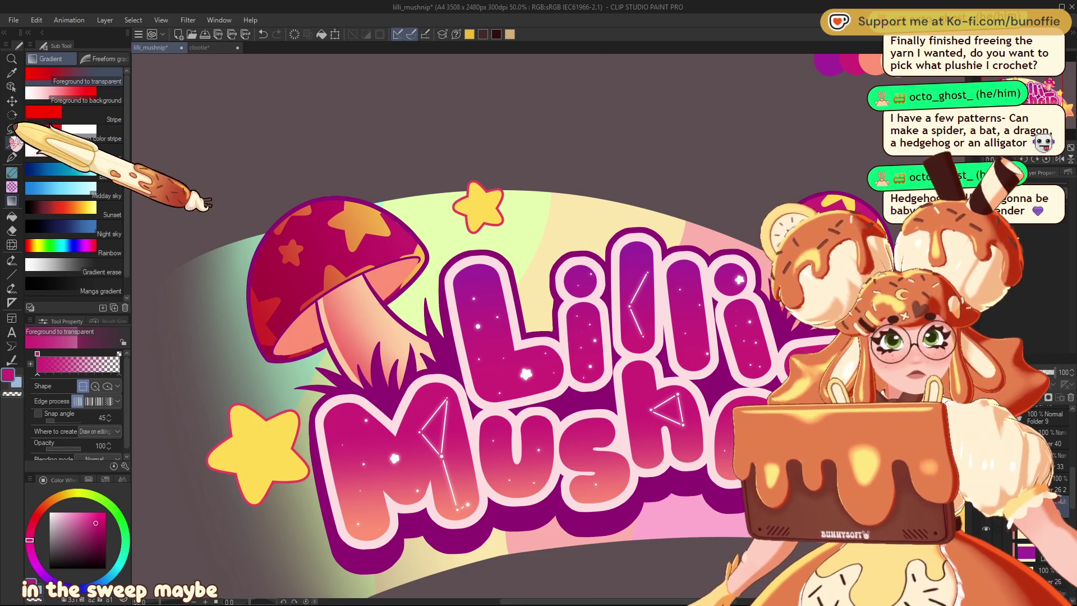
# Step: Lasso the right mushroom cap, shift its red toward magenta-purple, and return to the G-pen
pyautogui.click(11, 129)
pyautogui.moveTo(746, 264)
pyautogui.mouseDown()
pyautogui.moveTo(819, 160)
pyautogui.moveTo(853, 149)
pyautogui.moveTo(838, 146)
pyautogui.mouseUp()
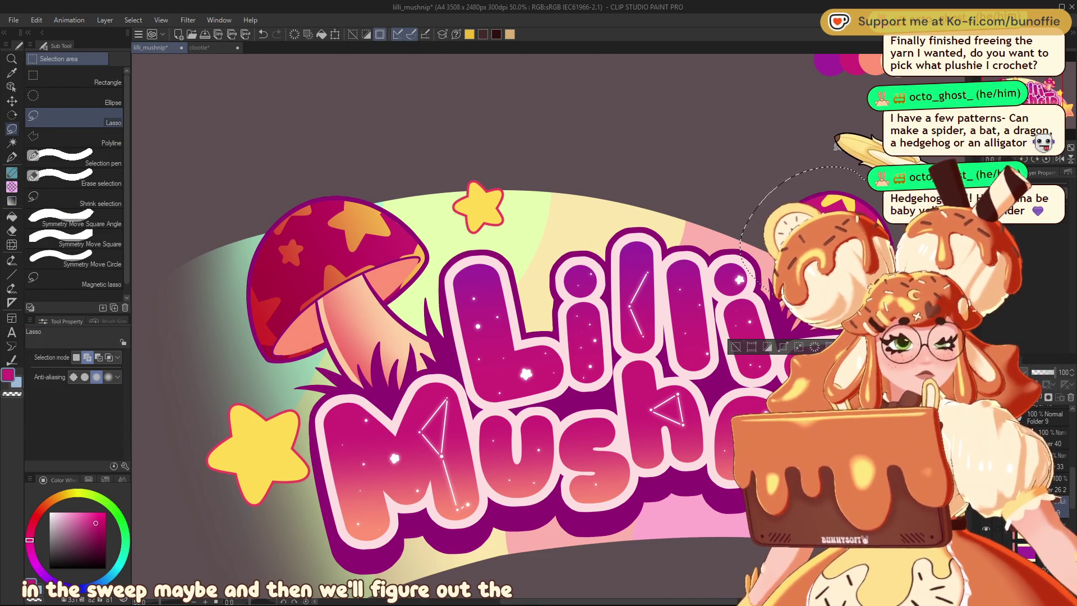
pyautogui.click(11, 200)
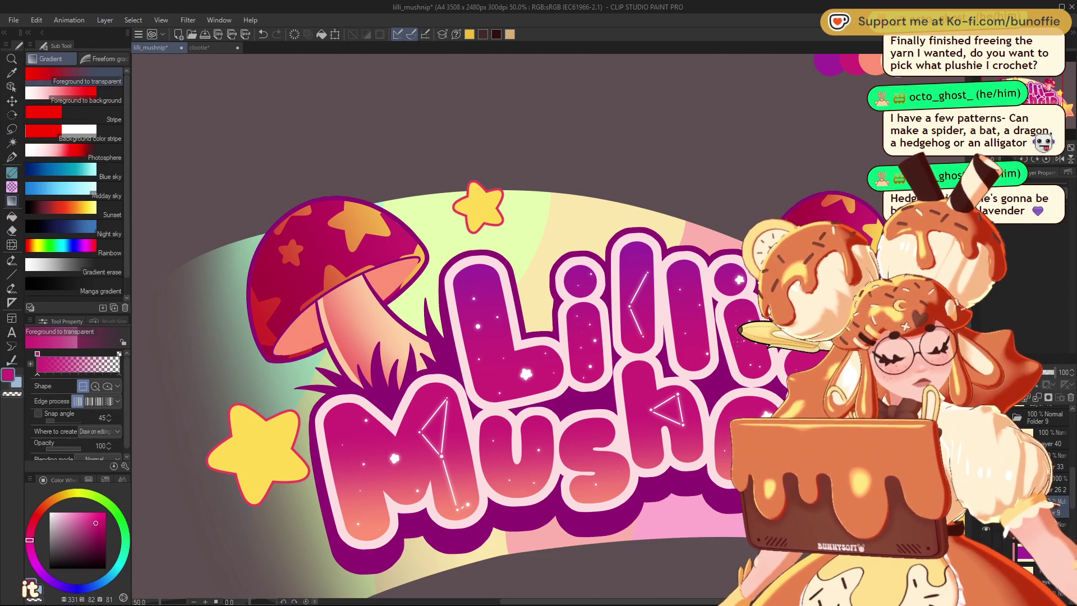
pyautogui.click(743, 348)
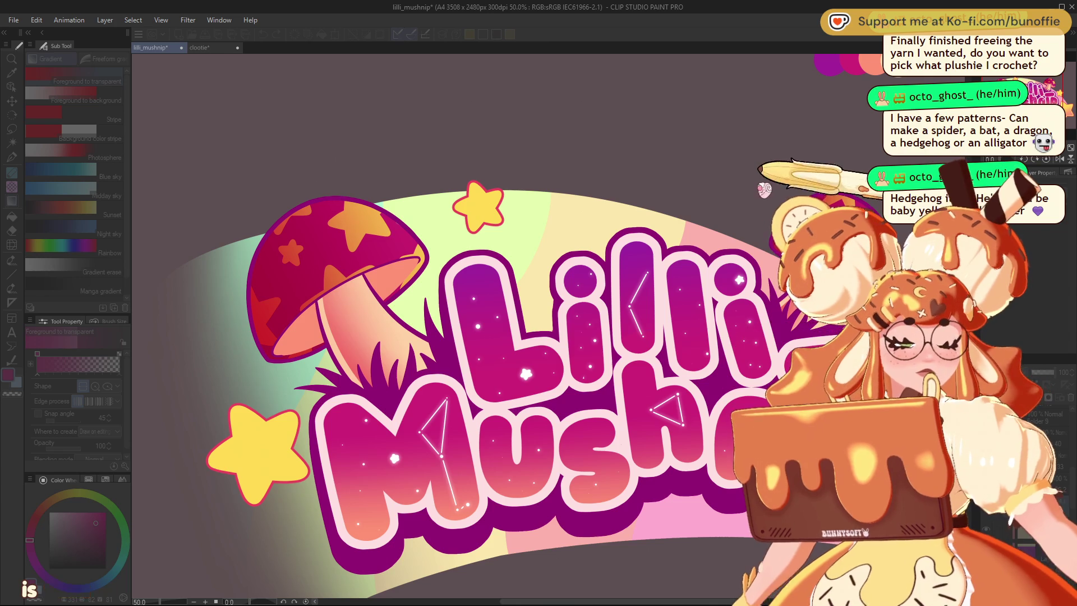
pyautogui.moveTo(785, 195); pyautogui.dragTo(729, 197)
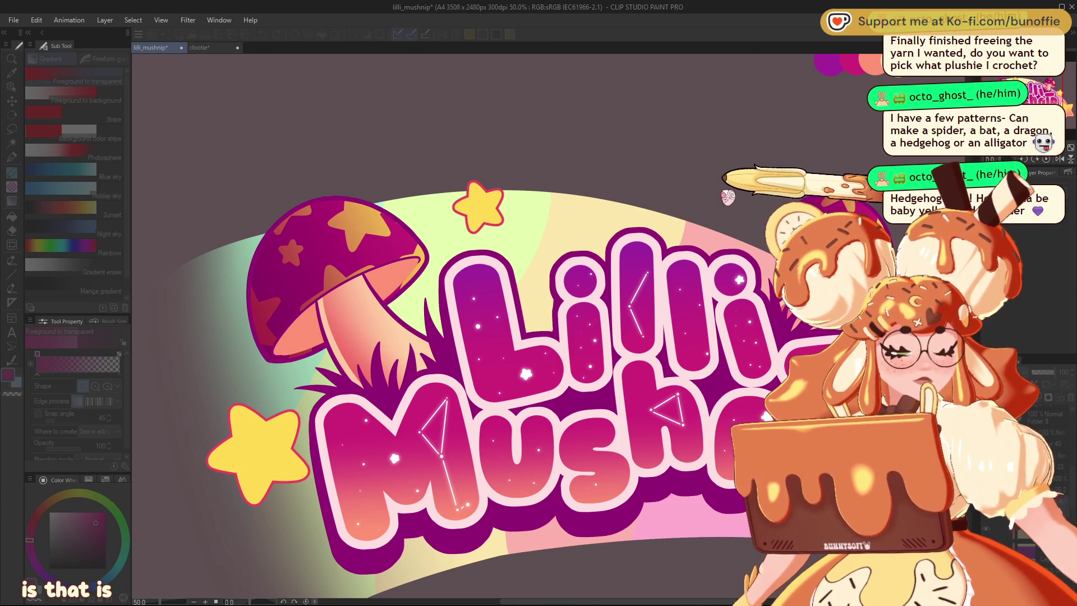
pyautogui.press('Return')
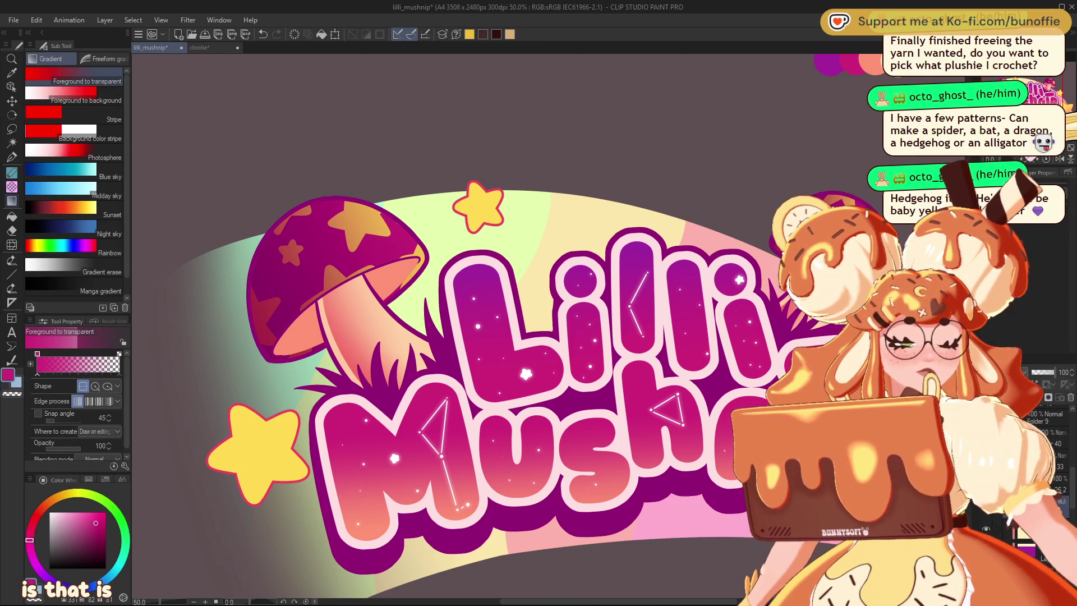
pyautogui.hotkey('ctrl', '-')
pyautogui.hotkey('ctrl', '-')
pyautogui.hotkey('ctrl', '+')
pyautogui.hotkey('ctrl', '+')
pyautogui.hotkey('ctrl', '+')
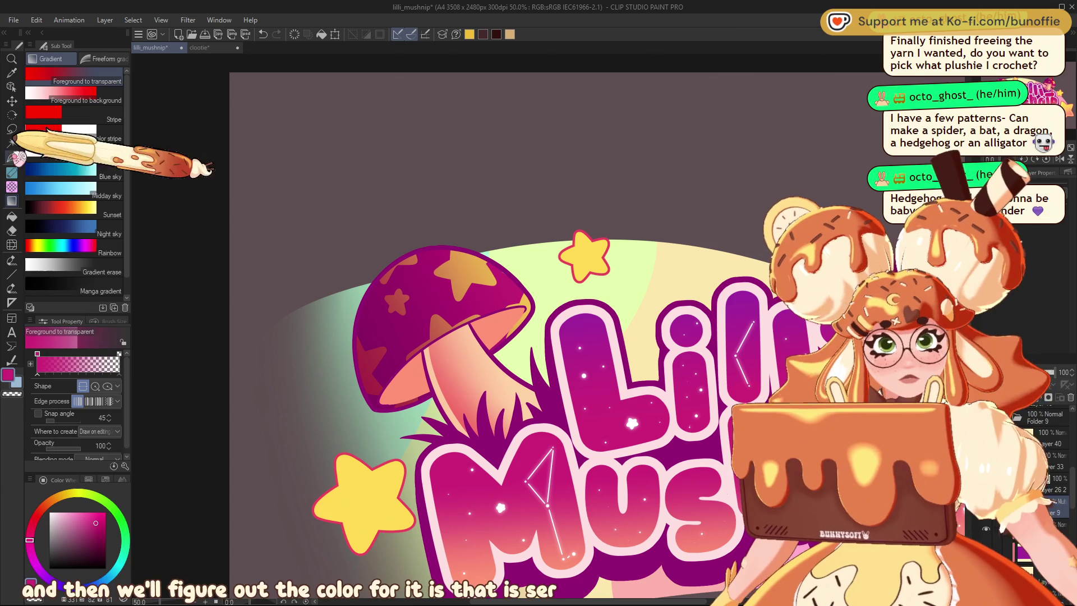
pyautogui.press('p')
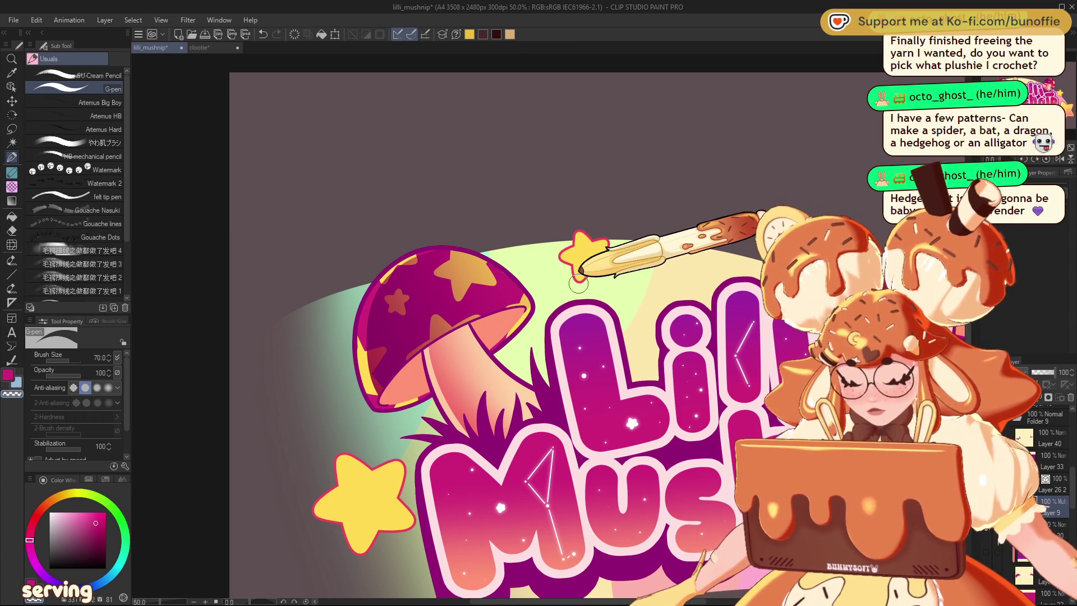
pyautogui.hscroll(5, 617, 269)
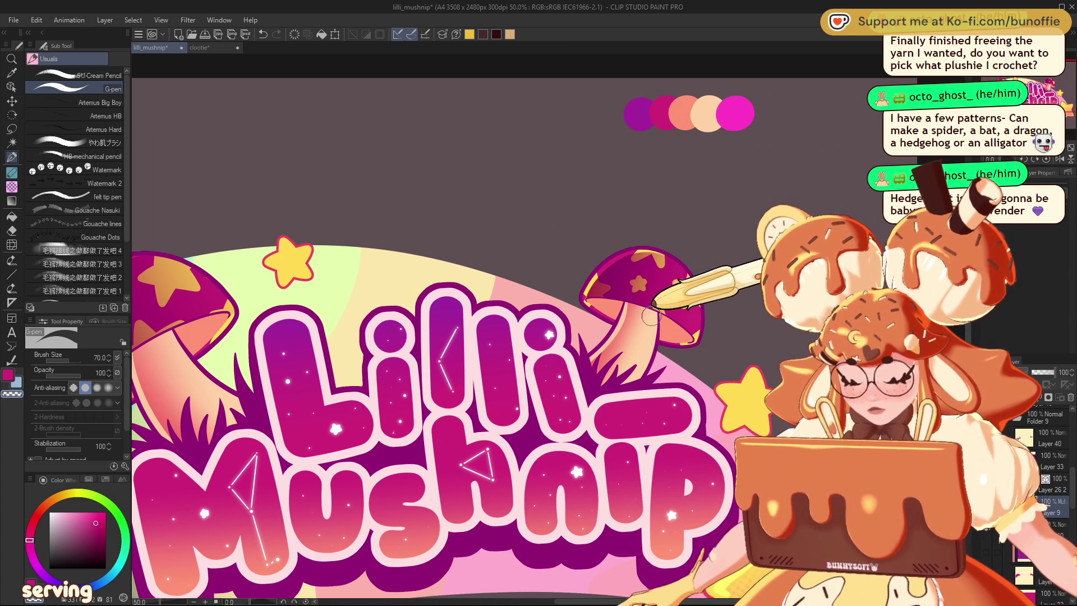
# Step: Lower Layer 26 2's opacity from 62% to 45%, save, and zoom to fit the logo
pyautogui.scroll(4, 651, 317)
pyautogui.scroll(-8, 651, 317)
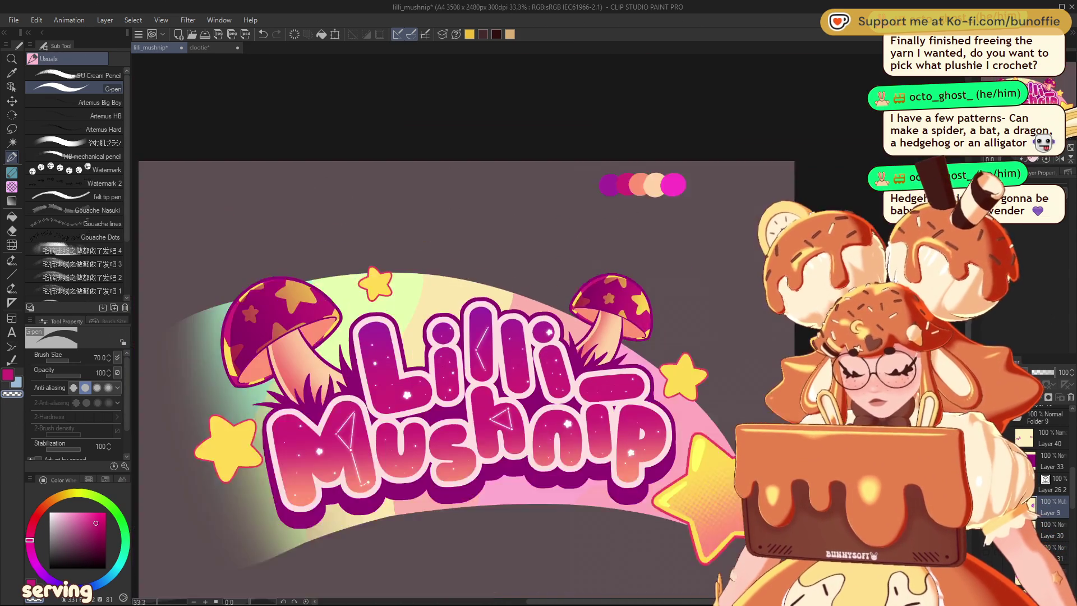
pyautogui.scroll(-2, 561, 347)
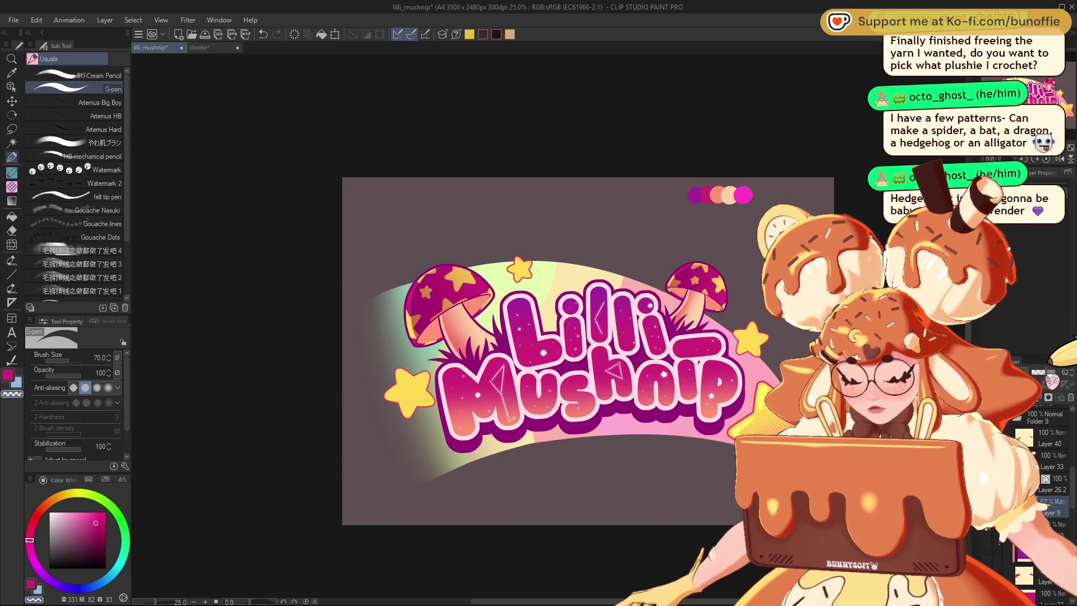
pyautogui.moveTo(1045, 372); pyautogui.dragTo(1038, 372)
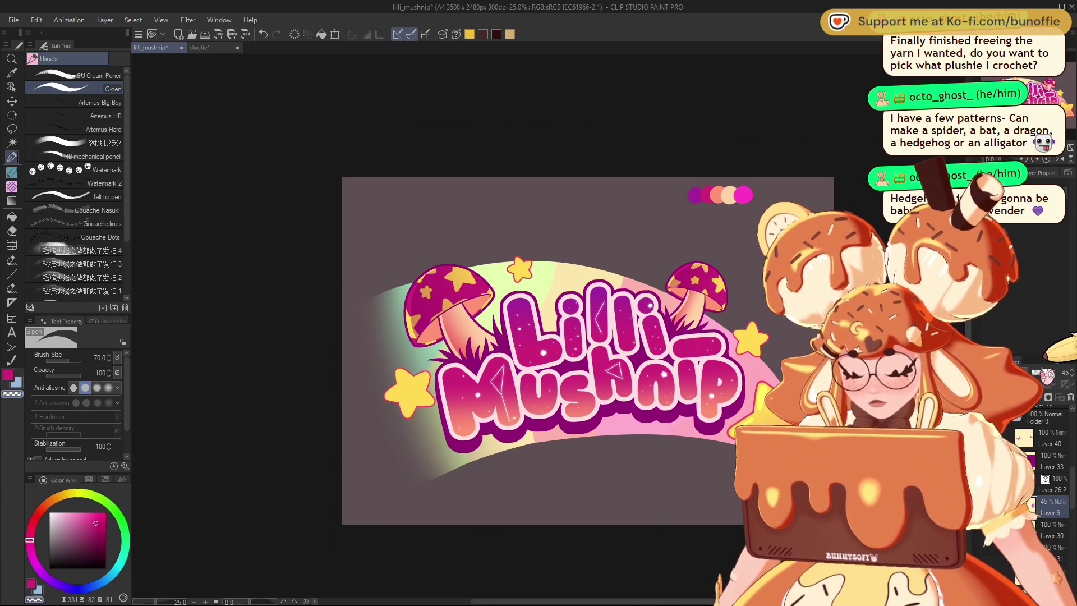
pyautogui.hotkey('ctrl', 's')
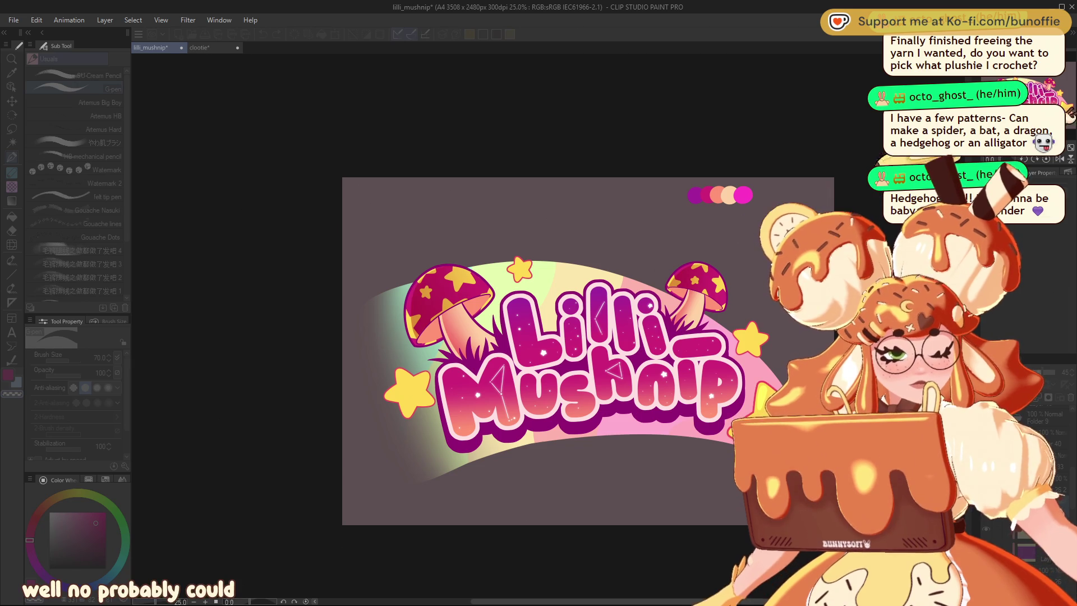
pyautogui.hotkey('ctrl', '-')
pyautogui.hotkey('ctrl', '-')
pyautogui.hotkey('ctrl', '-')
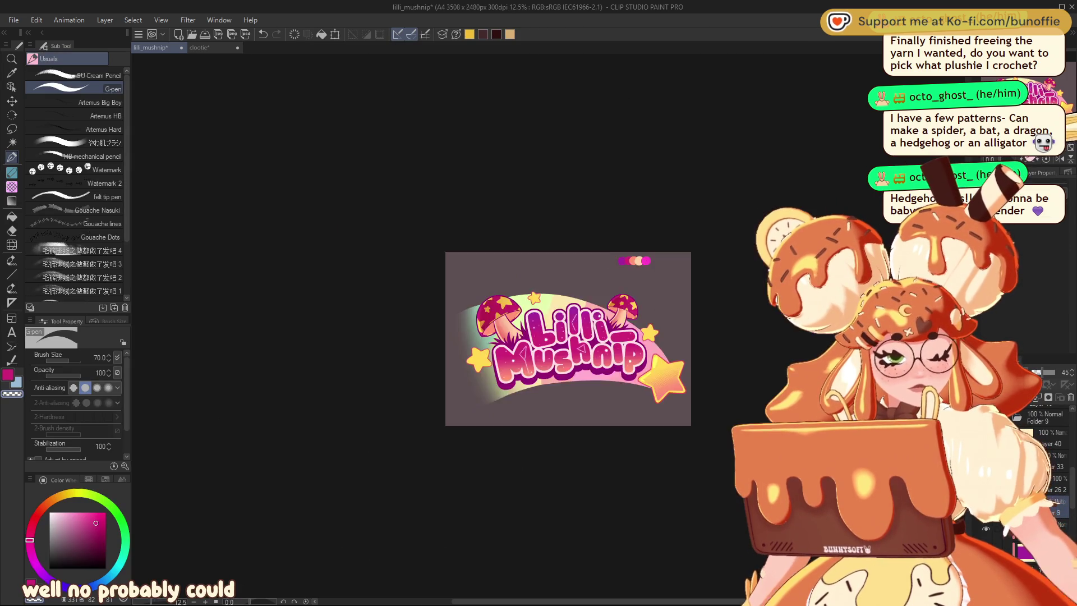
pyautogui.hotkey('ctrl', '+')
pyautogui.hotkey('ctrl', '+')
pyautogui.hotkey('ctrl', '+')
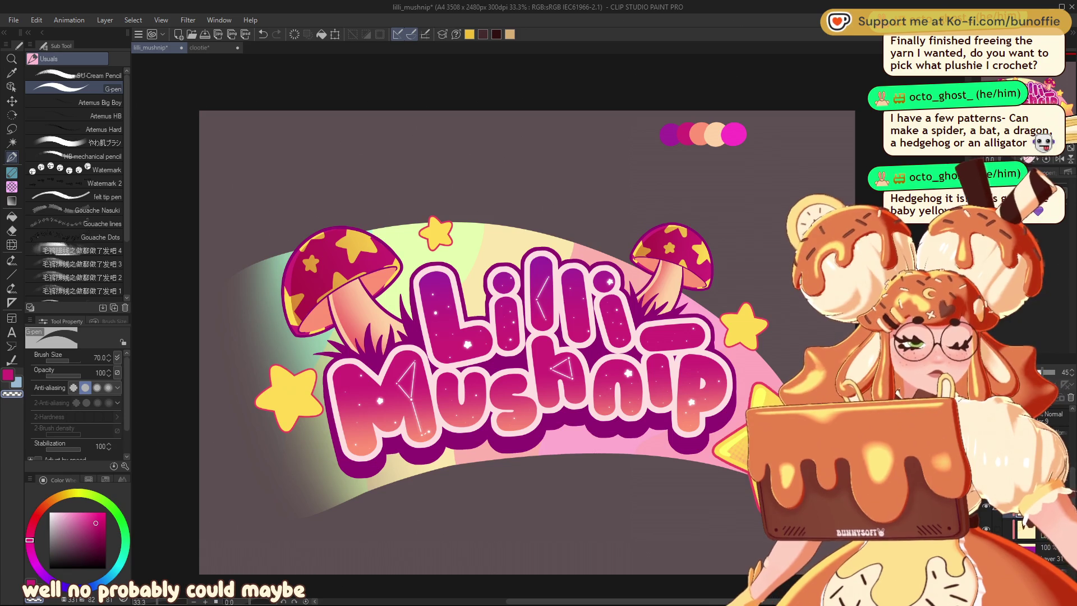
pyautogui.hotkey('ctrl', '-')
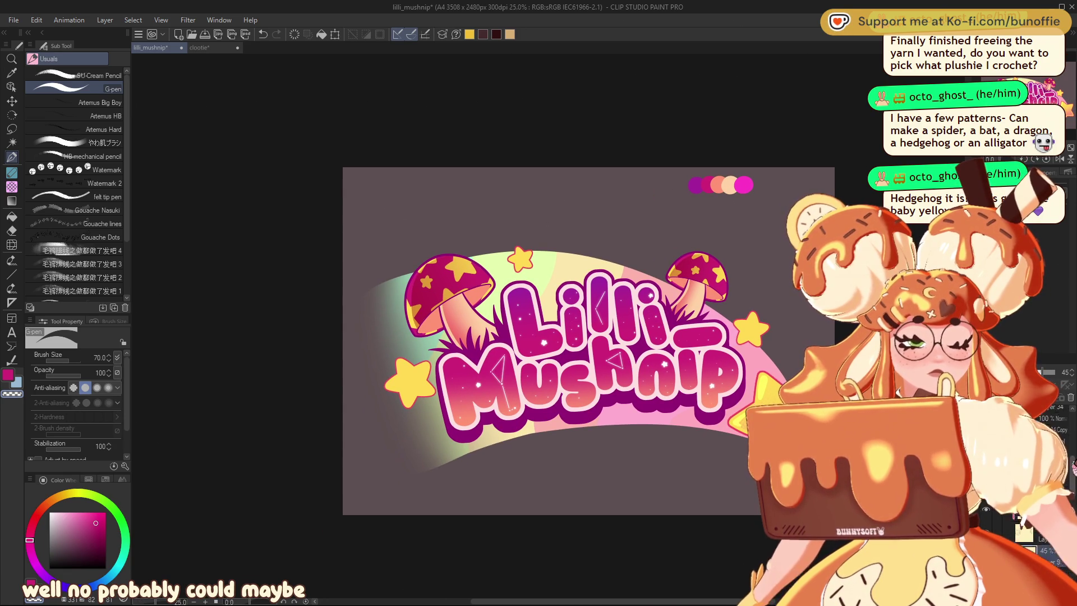
pyautogui.hotkey('ctrl', 'shift', 'u')
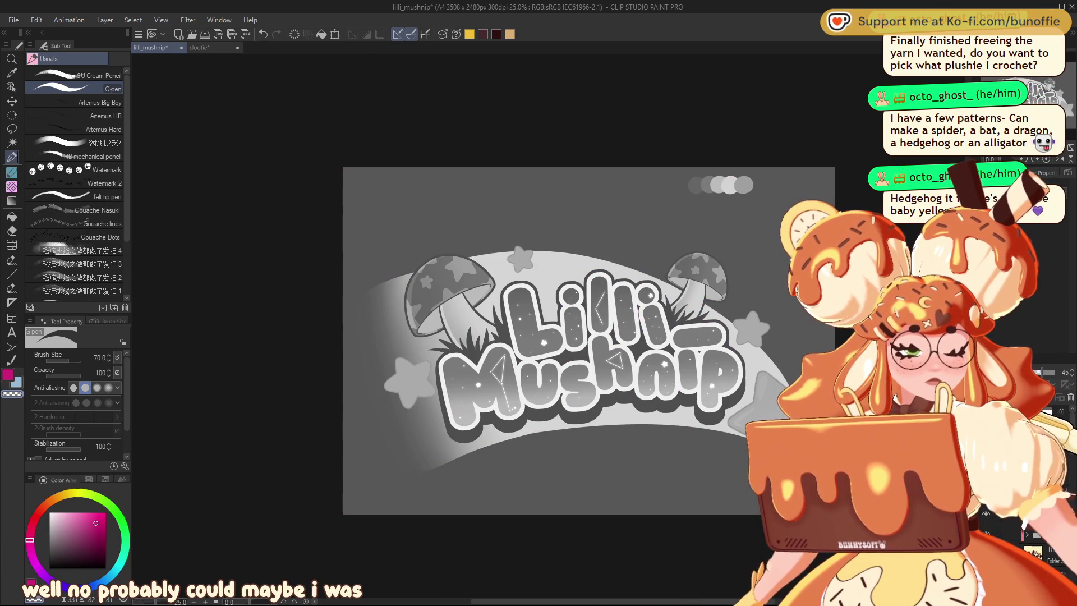
pyautogui.hotkey('ctrl', '-')
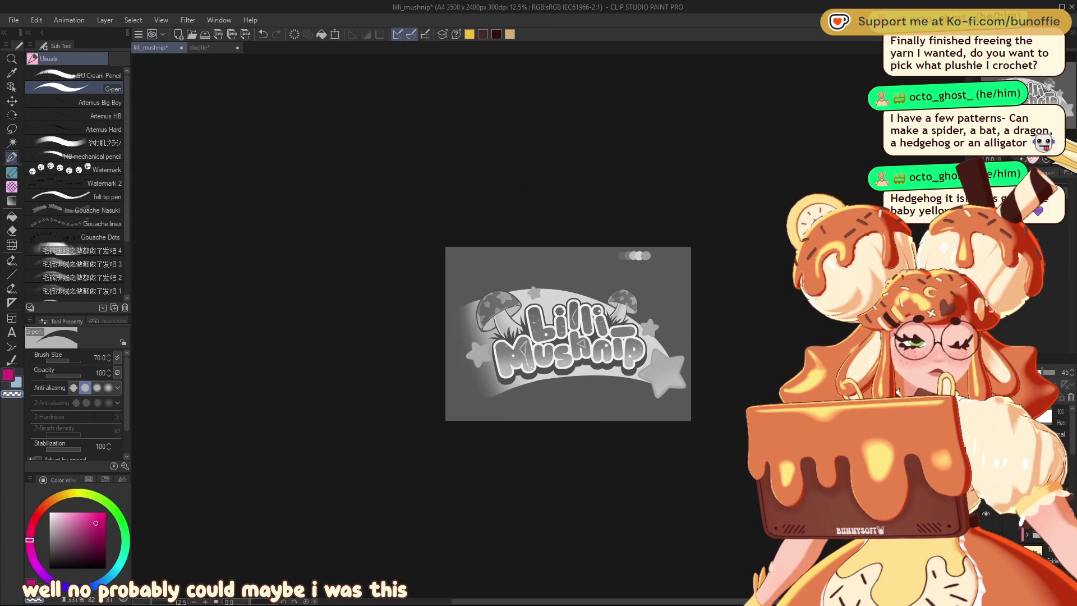
pyautogui.hotkey('ctrl', '+')
pyautogui.hotkey('ctrl', '+')
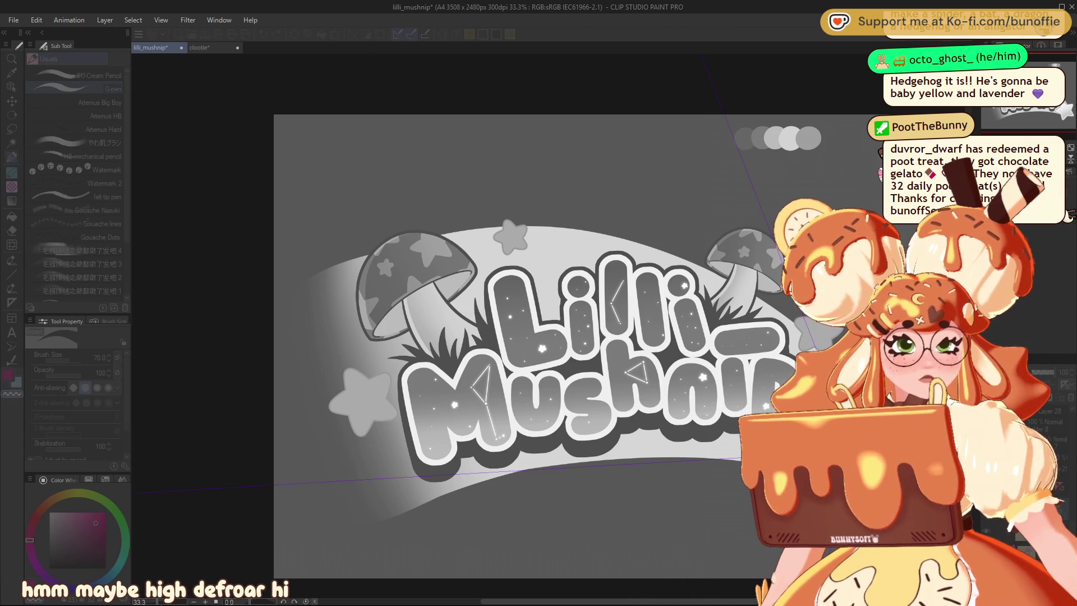
pyautogui.scroll(-3, 539, 337)
pyautogui.hotkey('ctrl', 'alt', '0')
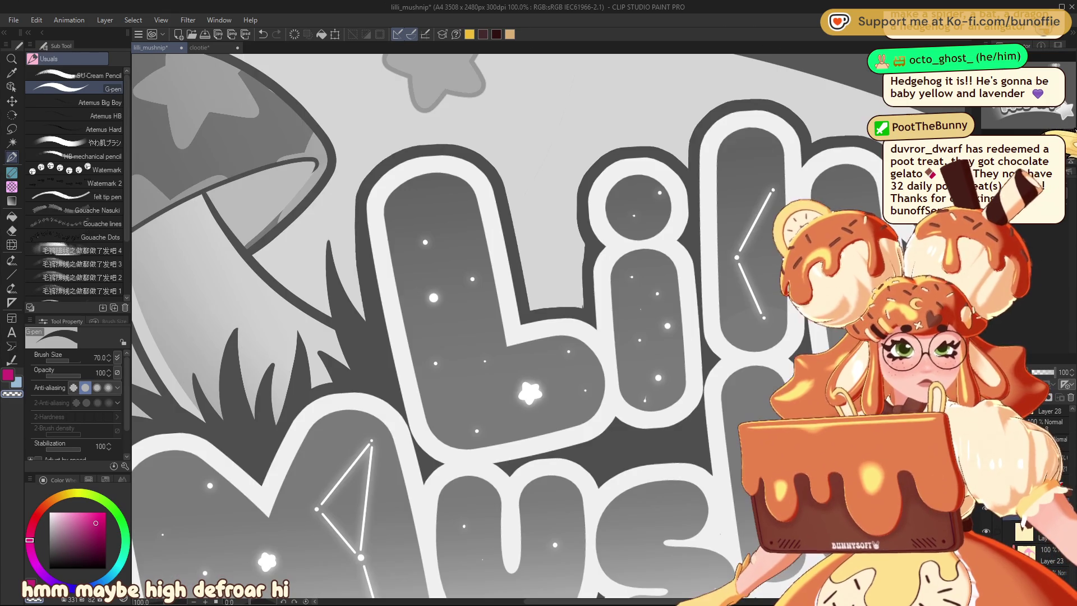
pyautogui.hotkey('ctrl', '0')
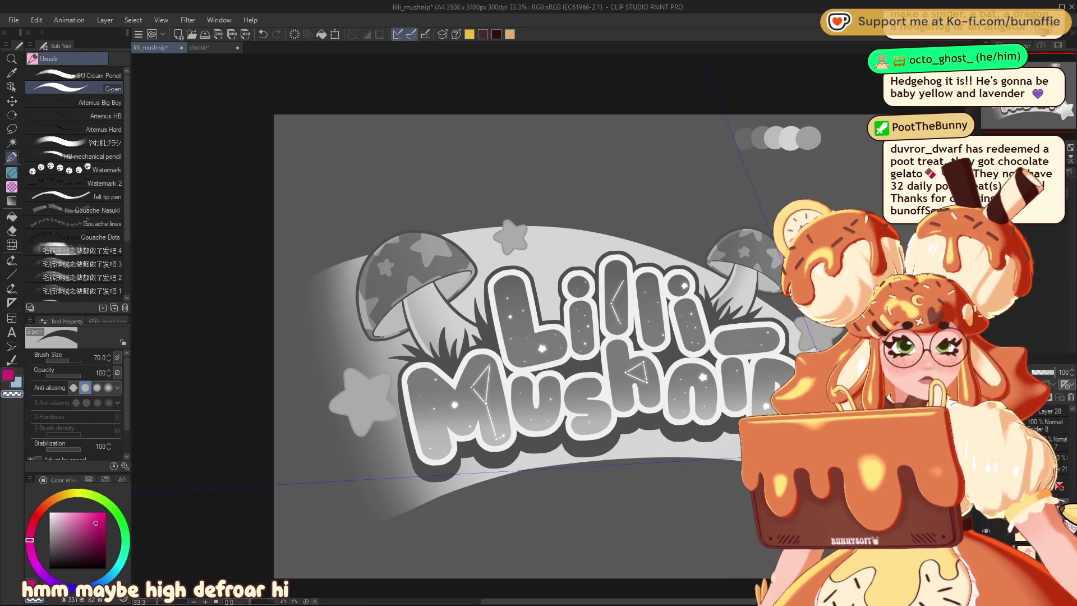
pyautogui.hotkey('ctrl', 'shift', 'u')
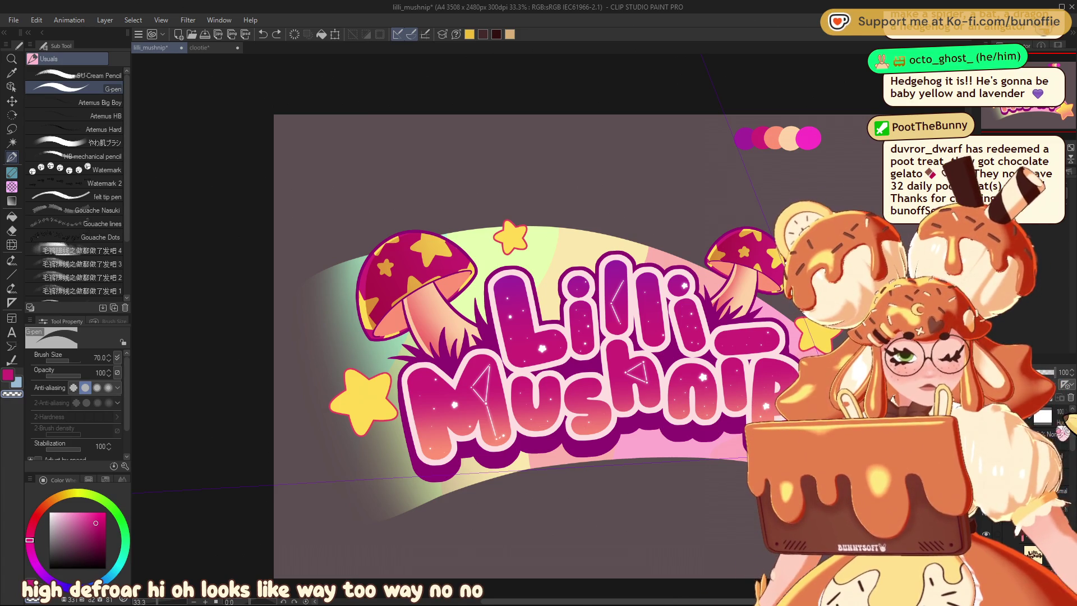
# Step: Toggle the grayscale view and zoom out to judge the logo against the black background
pyautogui.hotkey('ctrl', 'shift', 'u')
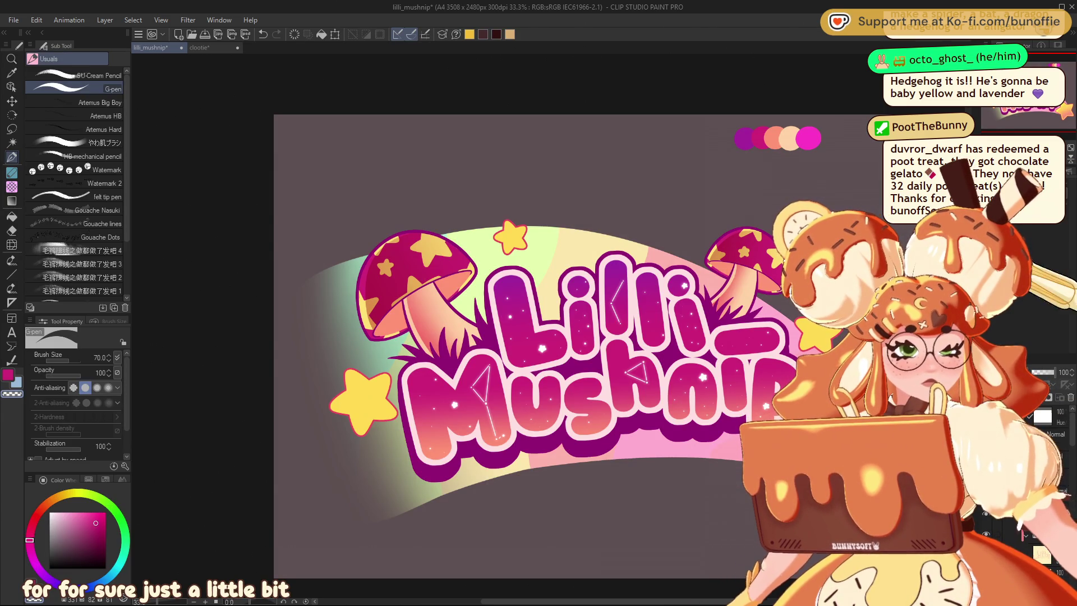
pyautogui.hotkey('ctrl', '-')
pyautogui.hotkey('ctrl', '-')
pyautogui.hotkey('ctrl', '-')
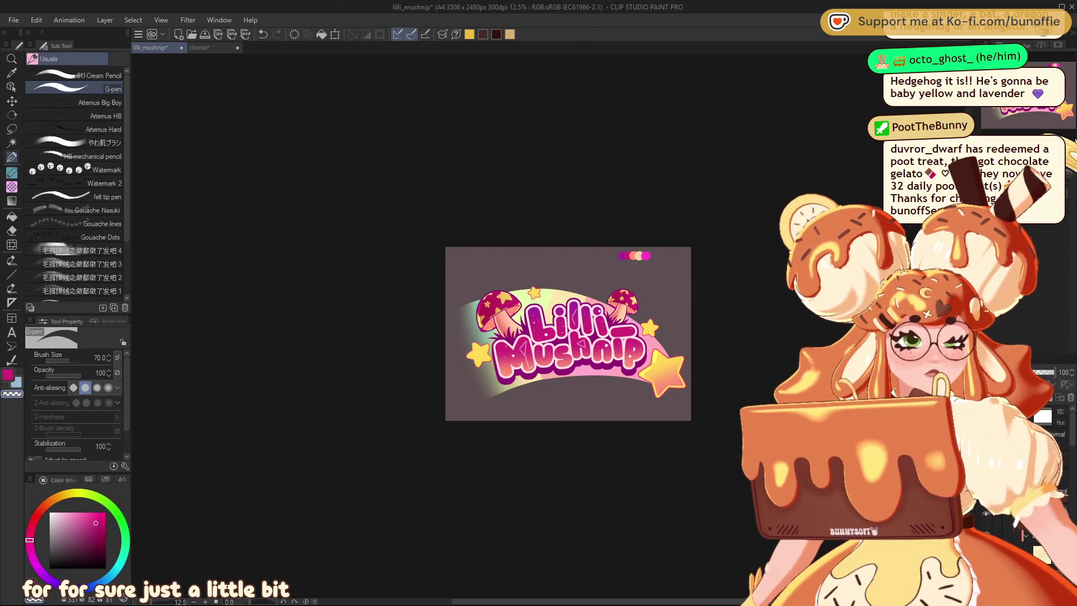
pyautogui.hotkey('ctrl', '+')
pyautogui.hotkey('ctrl', '+')
pyautogui.hotkey('ctrl', '+')
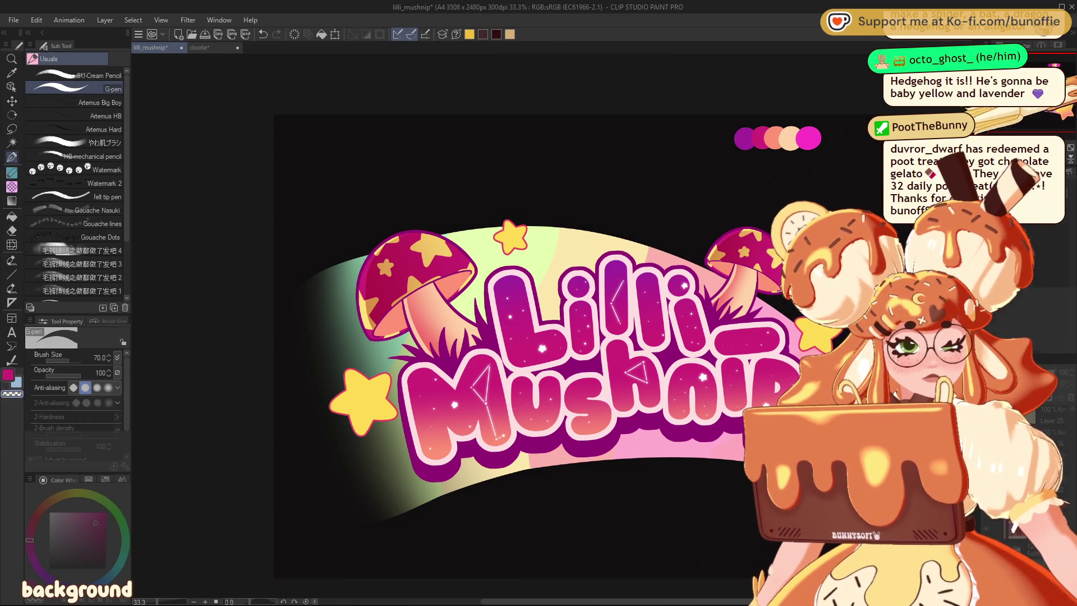
pyautogui.hotkey('ctrl', '-')
pyautogui.hotkey('ctrl', '-')
pyautogui.hotkey('ctrl', '-')
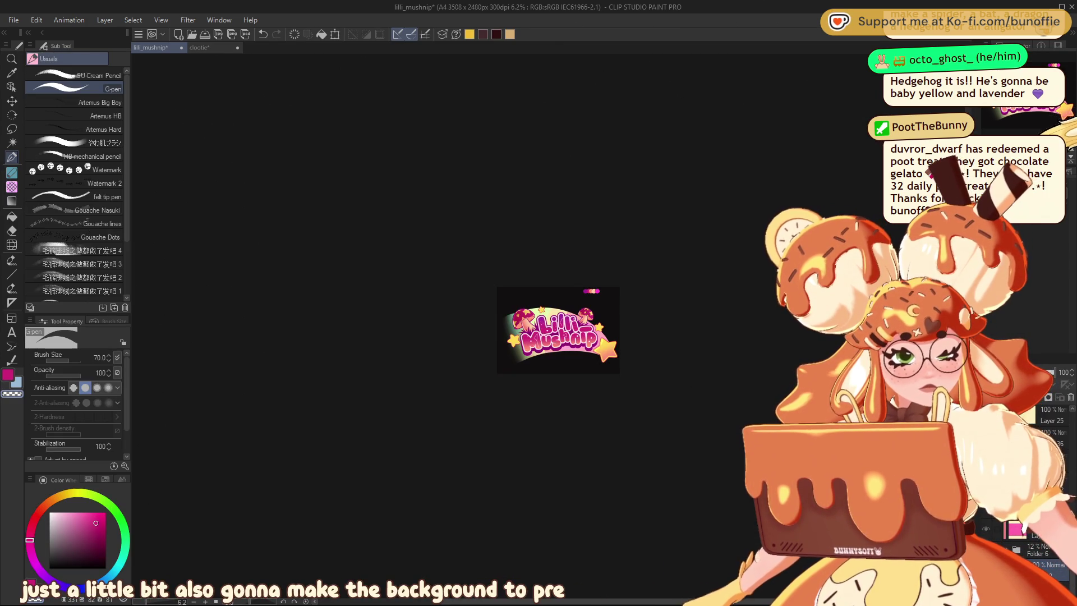
# Step: Fill the background layer with white and undo the pink tint on the mushroom caps
pyautogui.hotkey('ctrl', '+')
pyautogui.hotkey('ctrl', '+')
pyautogui.hotkey('ctrl', '+')
pyautogui.hotkey('ctrl', 'd')
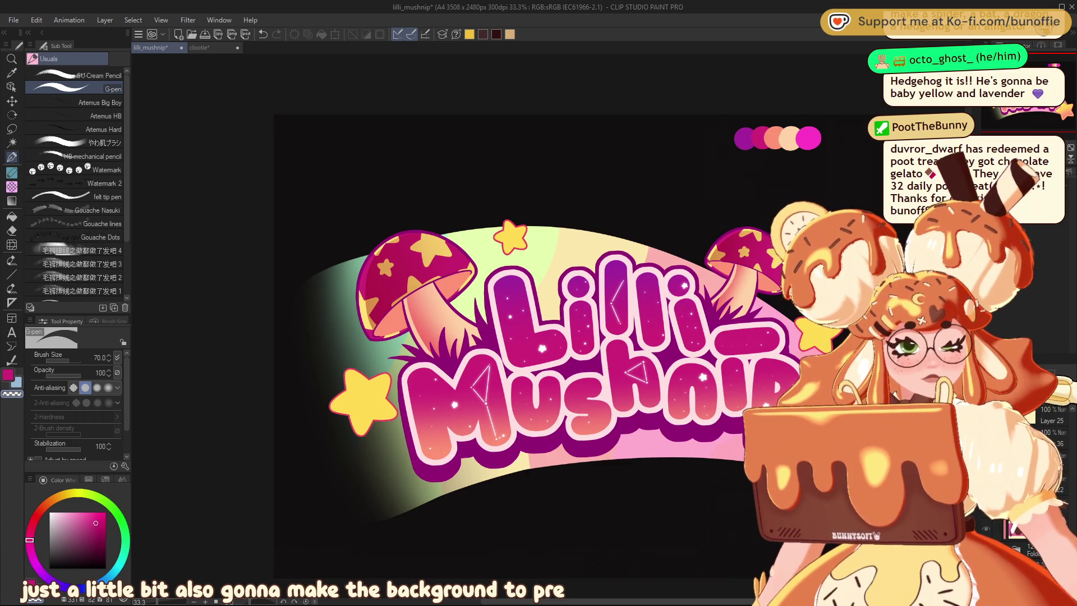
pyautogui.click(49, 513)
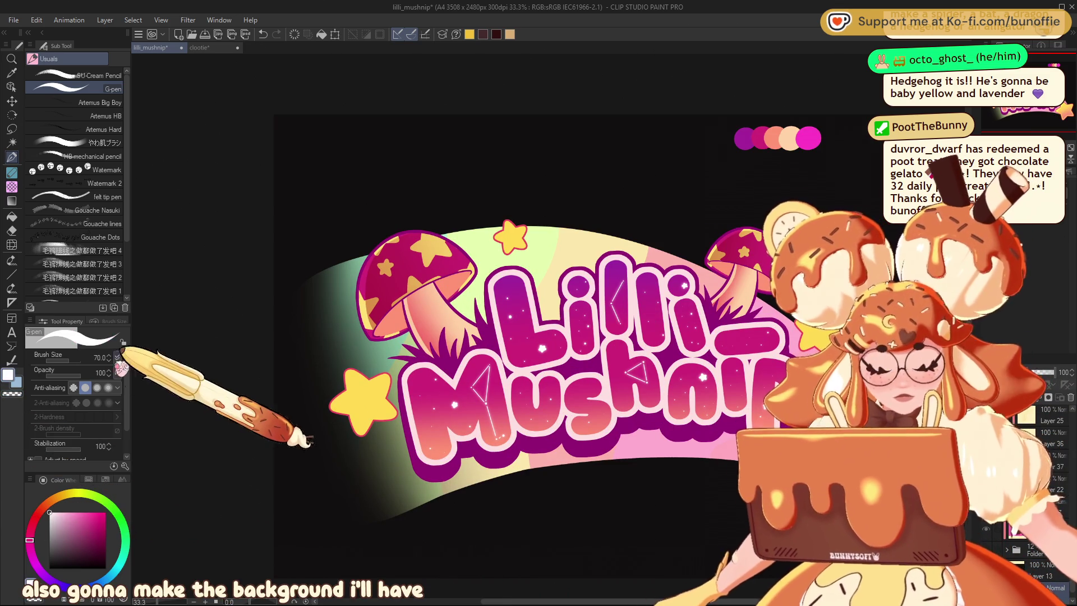
pyautogui.press('g')
pyautogui.press('g')
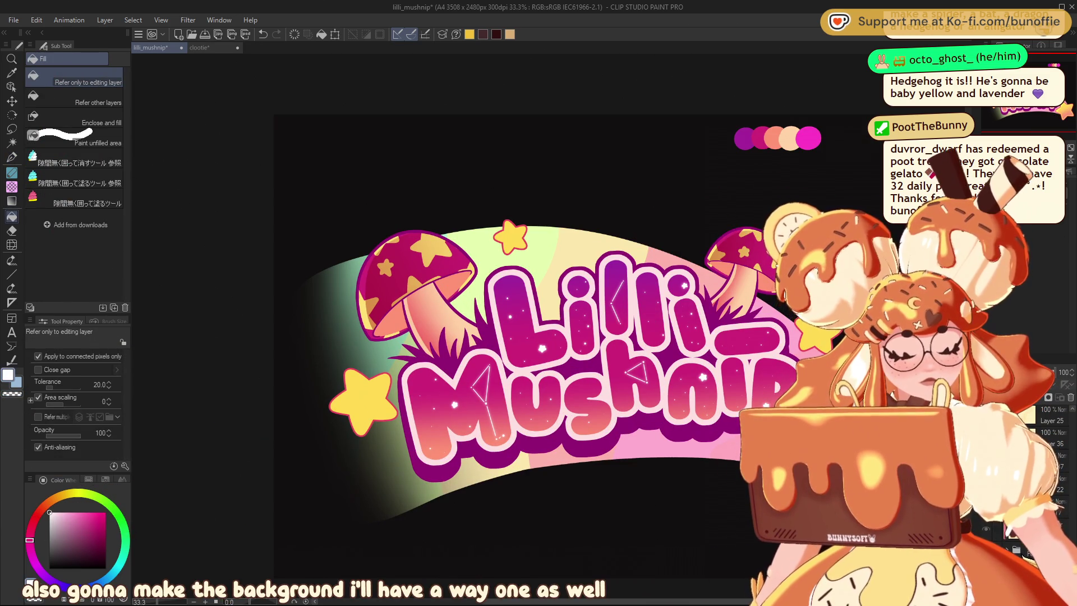
pyautogui.click(561, 151)
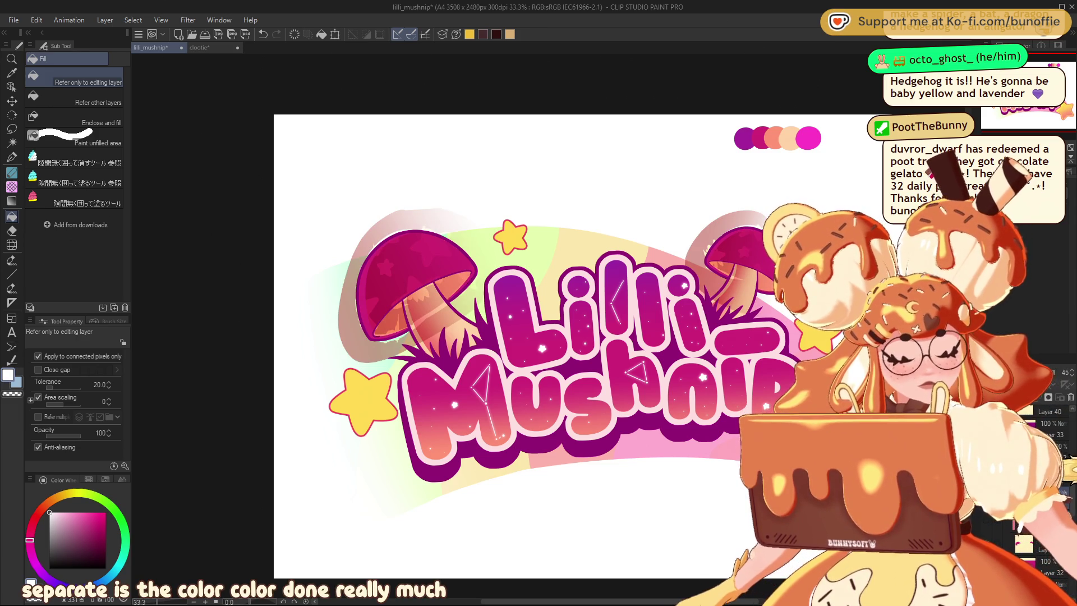
pyautogui.hotkey('ctrl', 'z')
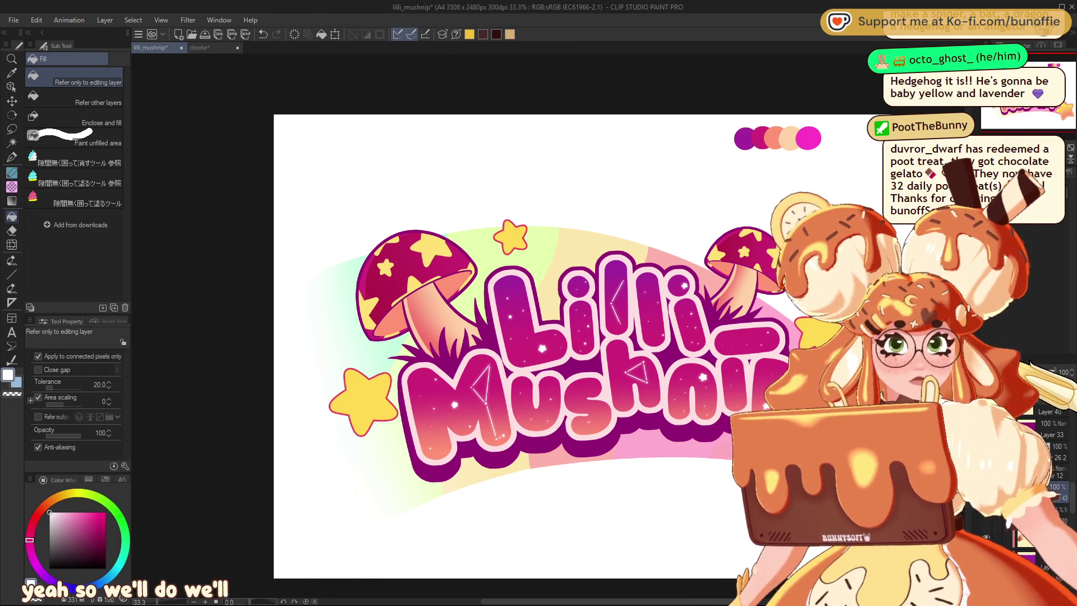
# Step: Pick a salmon peach colour, lasso around the right mushroom cap, then deselect it
pyautogui.keyDown('alt'); pyautogui.click(775, 138); pyautogui.keyUp('alt')
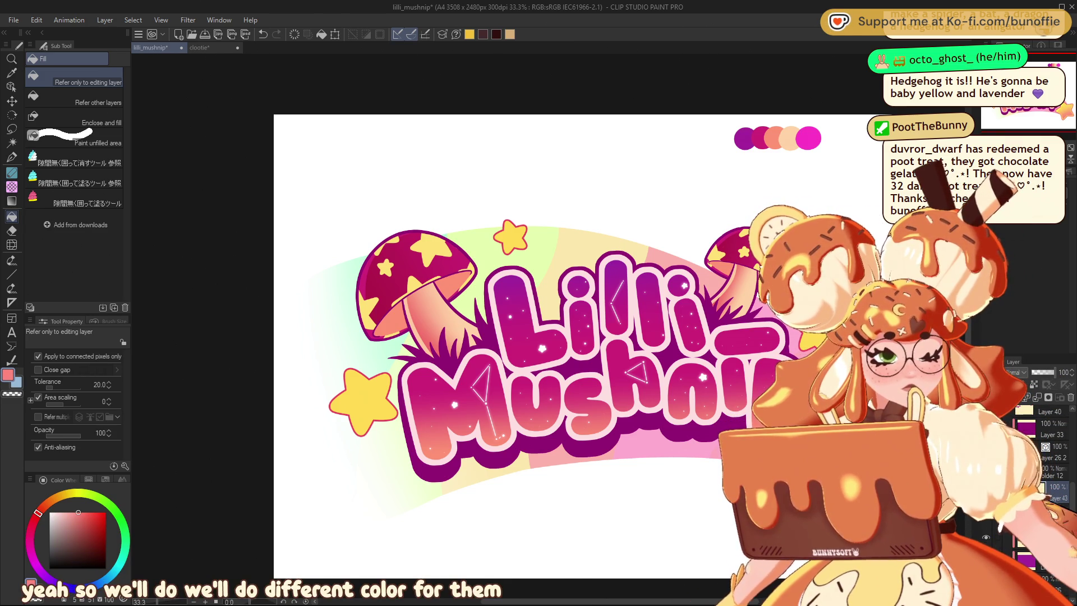
pyautogui.click(12, 200)
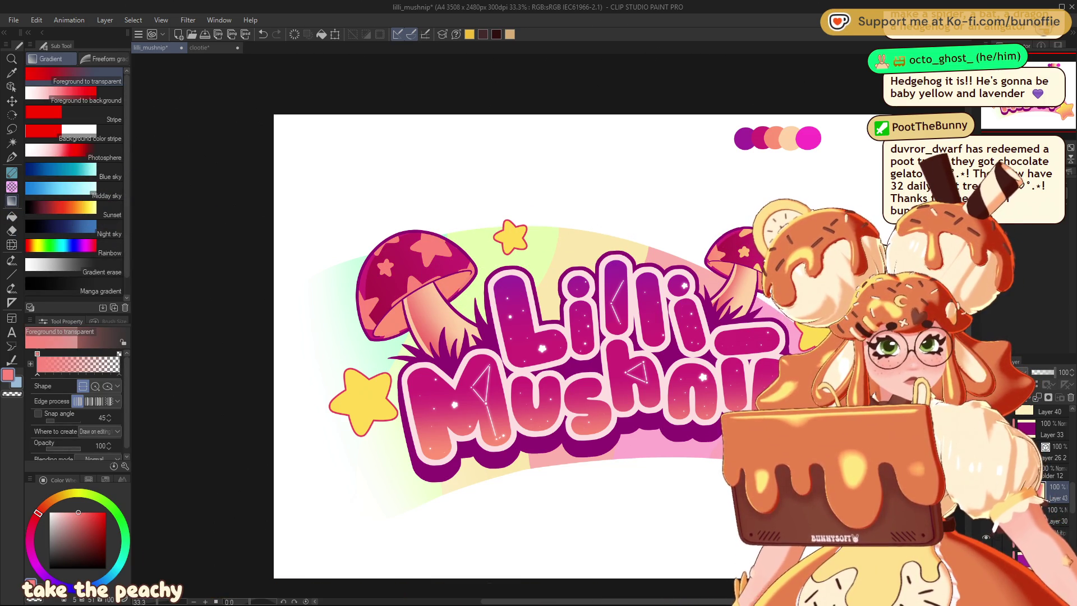
pyautogui.press('m')
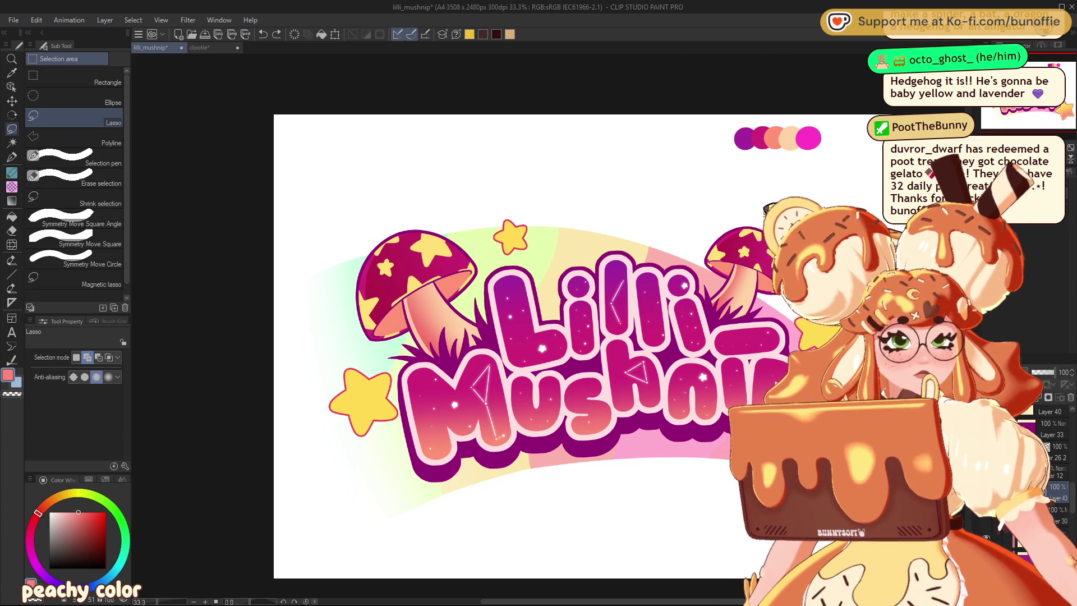
pyautogui.moveTo(757, 216); pyautogui.dragTo(763, 294)
pyautogui.moveTo(763, 213); pyautogui.dragTo(763, 300)
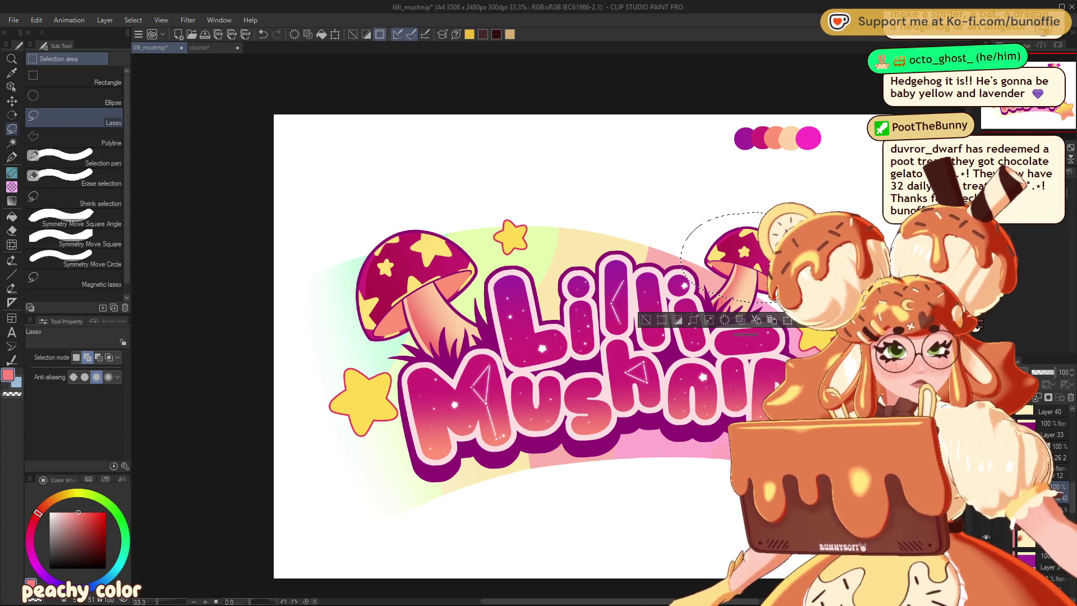
pyautogui.press('g')
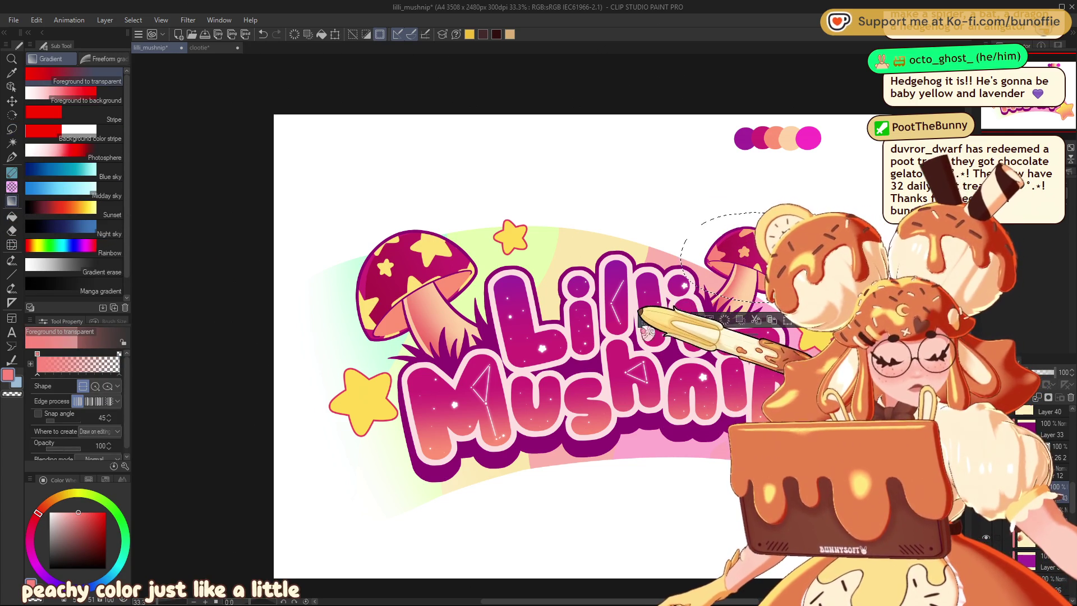
pyautogui.hotkey('ctrl', 'd')
# Step: Shade the left mushroom with a peach gradient inside a lasso selection, deselect, and switch to the pen
pyautogui.click(11, 129)
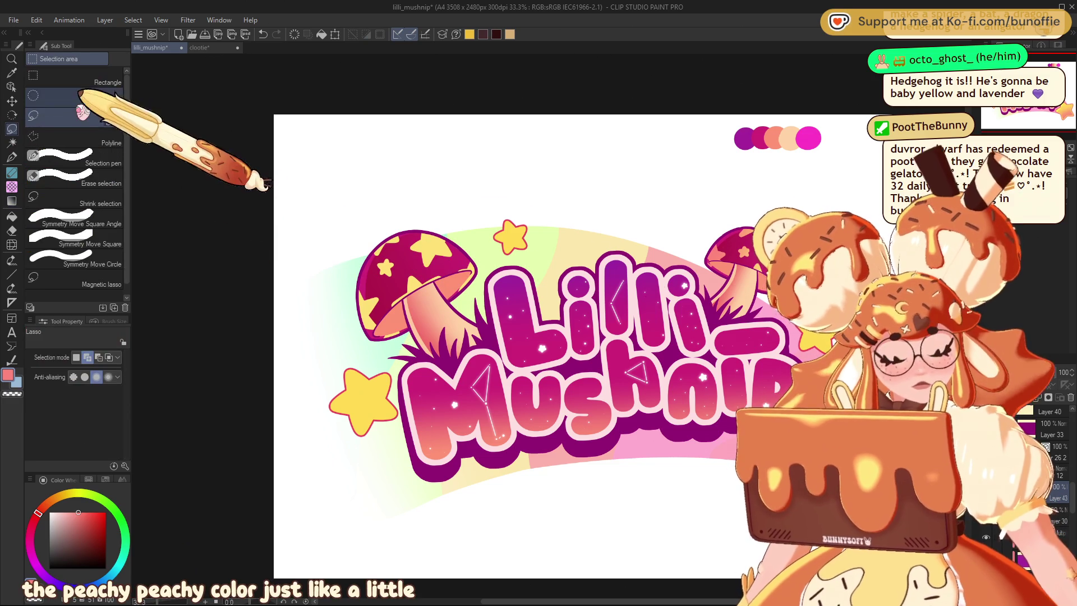
pyautogui.moveTo(429, 233); pyautogui.dragTo(443, 240)
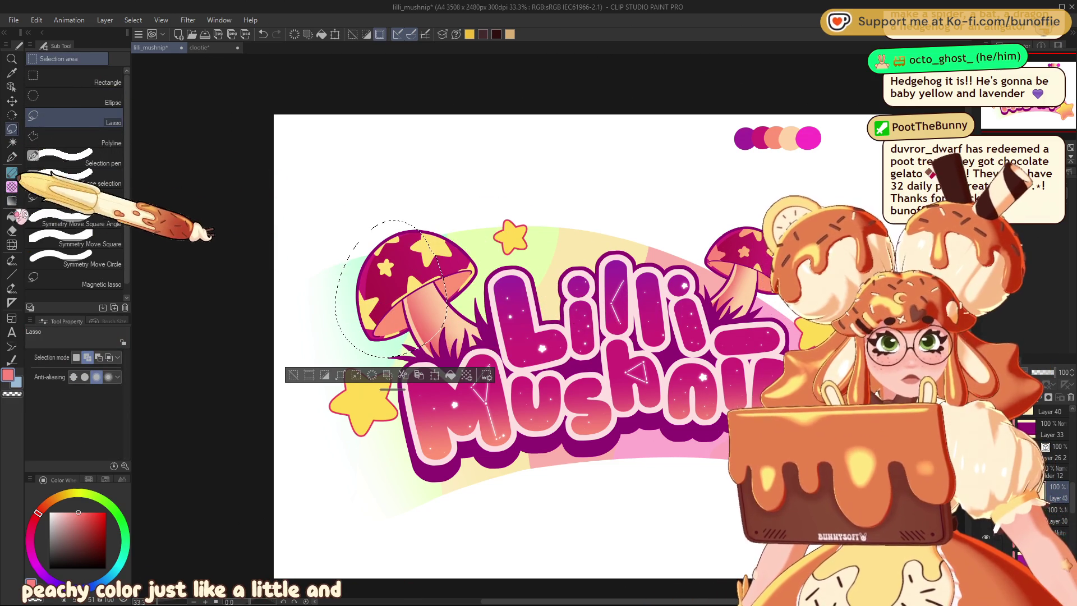
pyautogui.click(11, 201)
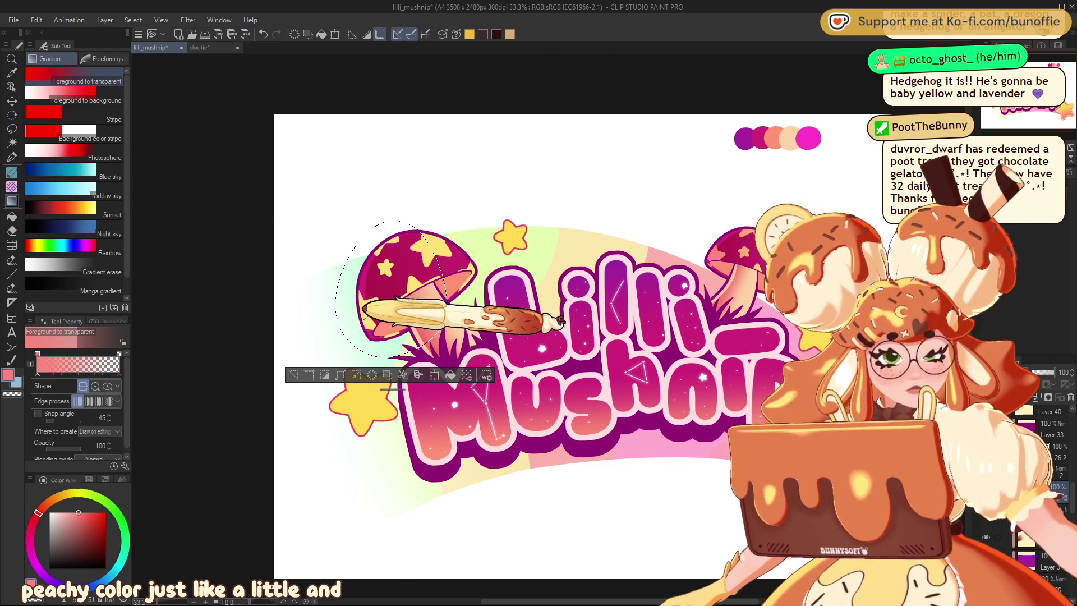
pyautogui.click(293, 375)
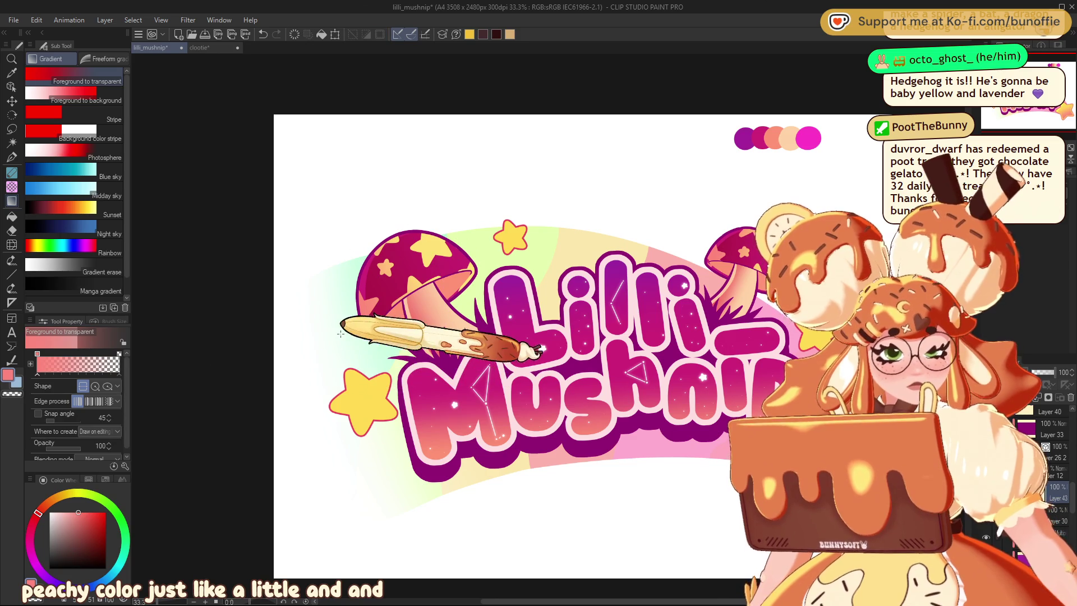
pyautogui.click(11, 157)
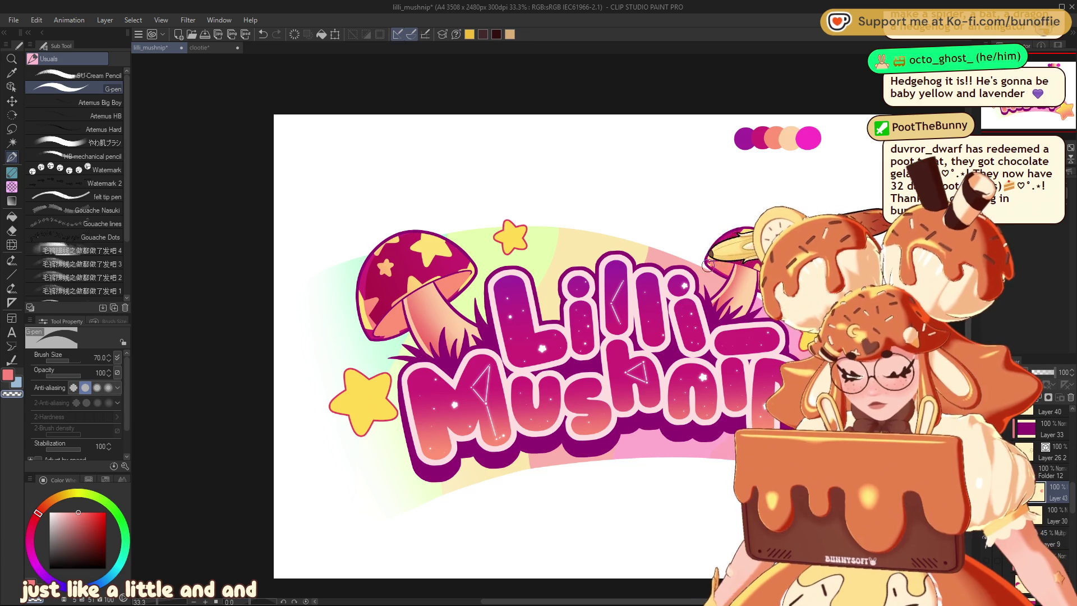
pyautogui.hotkey('ctrl', '-')
pyautogui.hotkey('ctrl', '-')
pyautogui.hotkey('ctrl', '-')
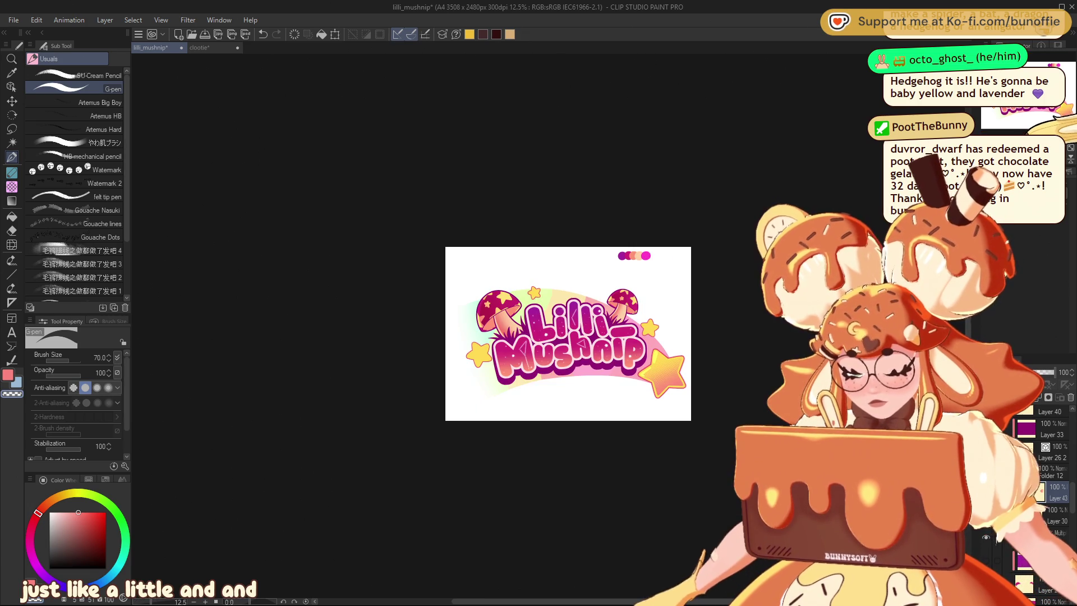
pyautogui.hotkey('ctrl', '+')
pyautogui.hotkey('ctrl', '+')
pyautogui.hotkey('ctrl', '+')
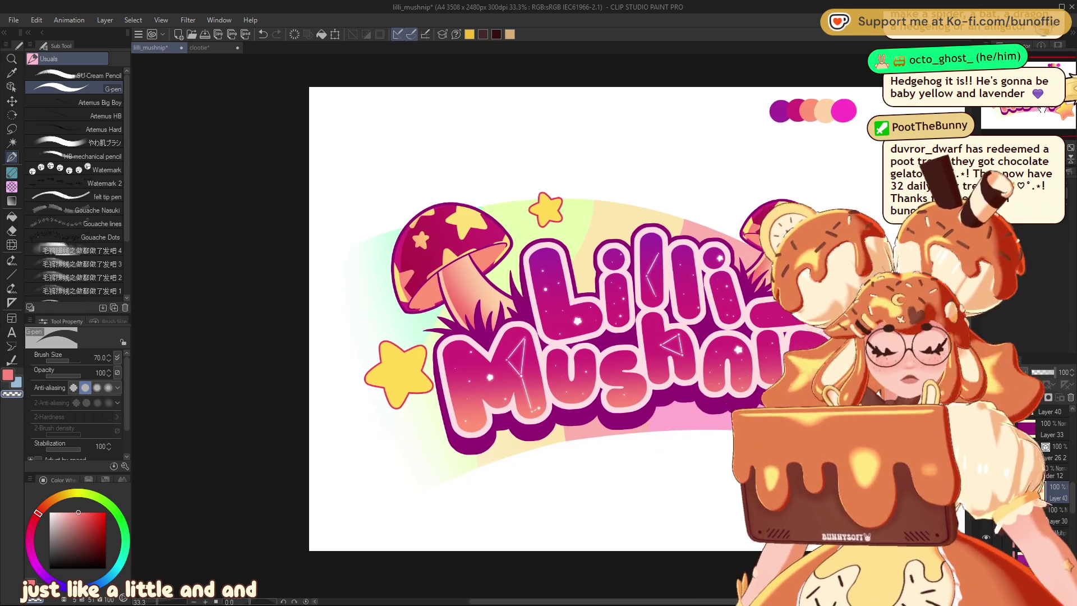
pyautogui.moveTo(561, 336); pyautogui.dragTo(518, 369)
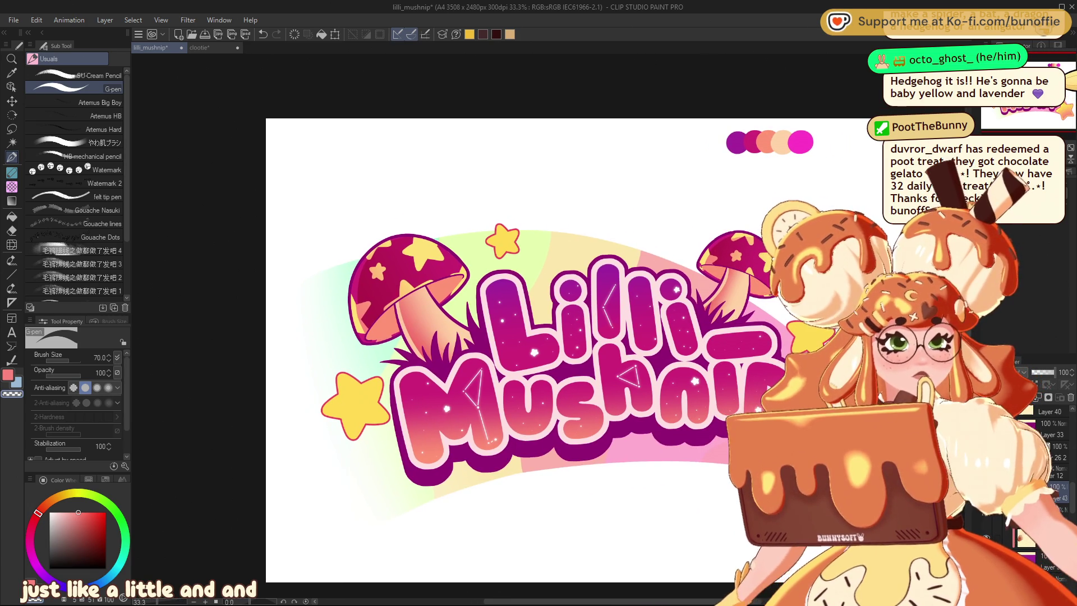
pyautogui.scroll(2, 1044, 482)
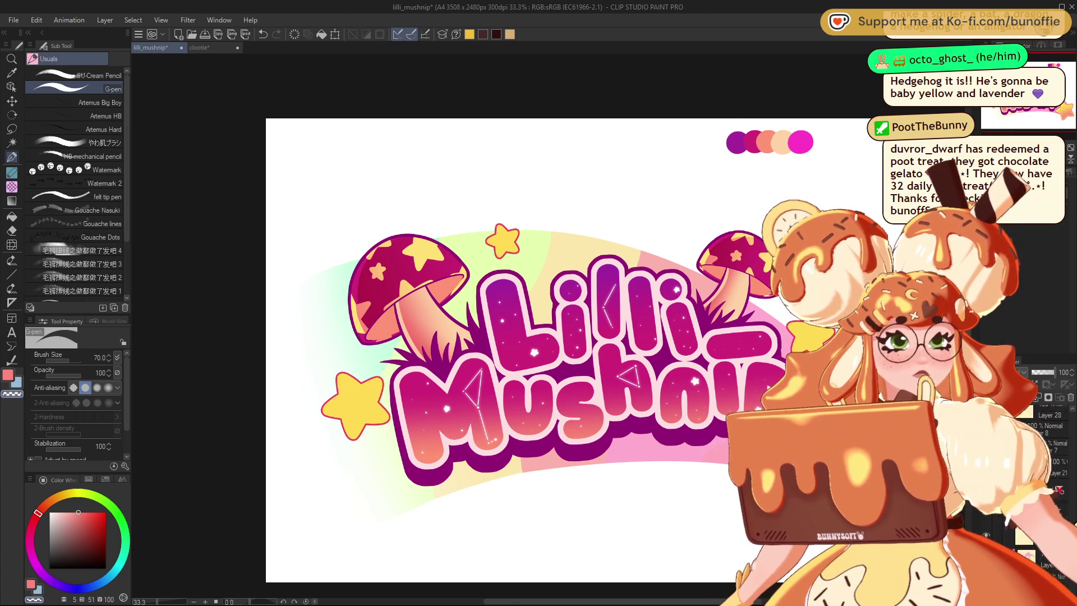
pyautogui.scroll(-1, 1044, 448)
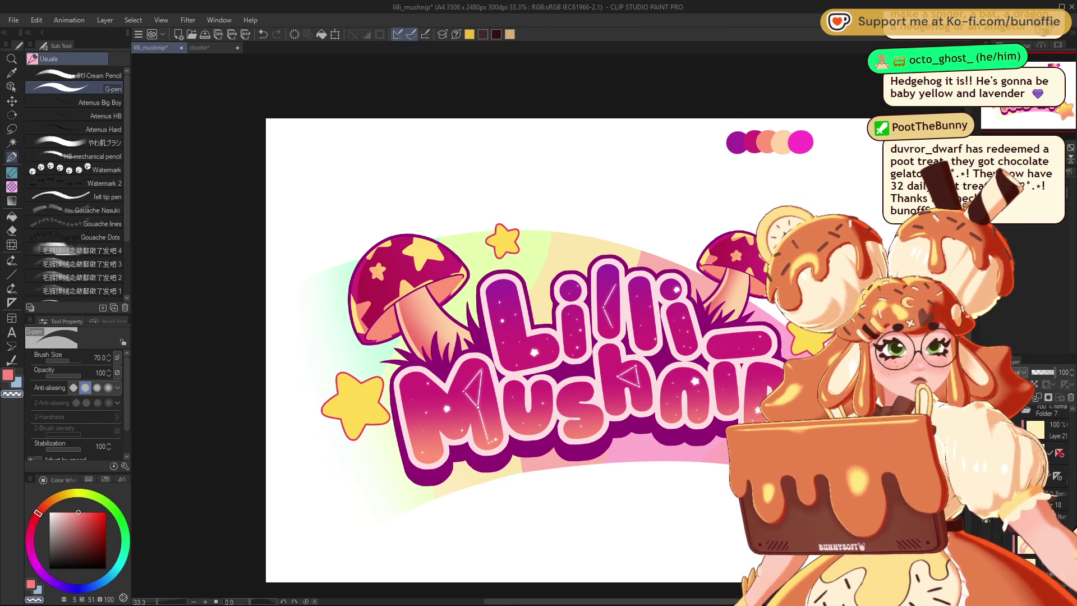
pyautogui.scroll(-3, 1043, 448)
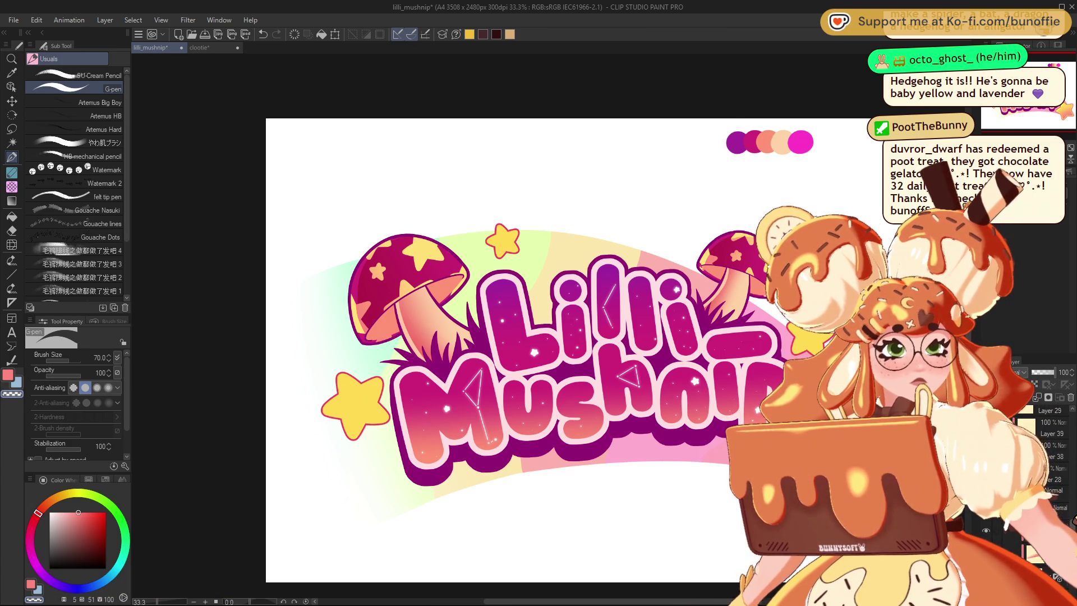
pyautogui.scroll(-1, 1043, 449)
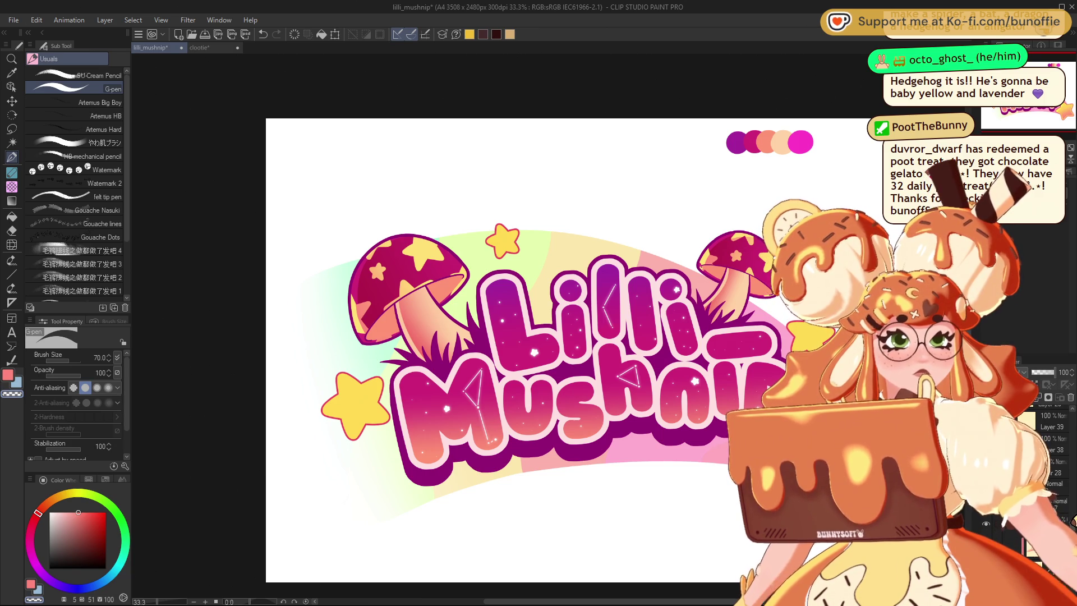
pyautogui.scroll(-3, 1044, 449)
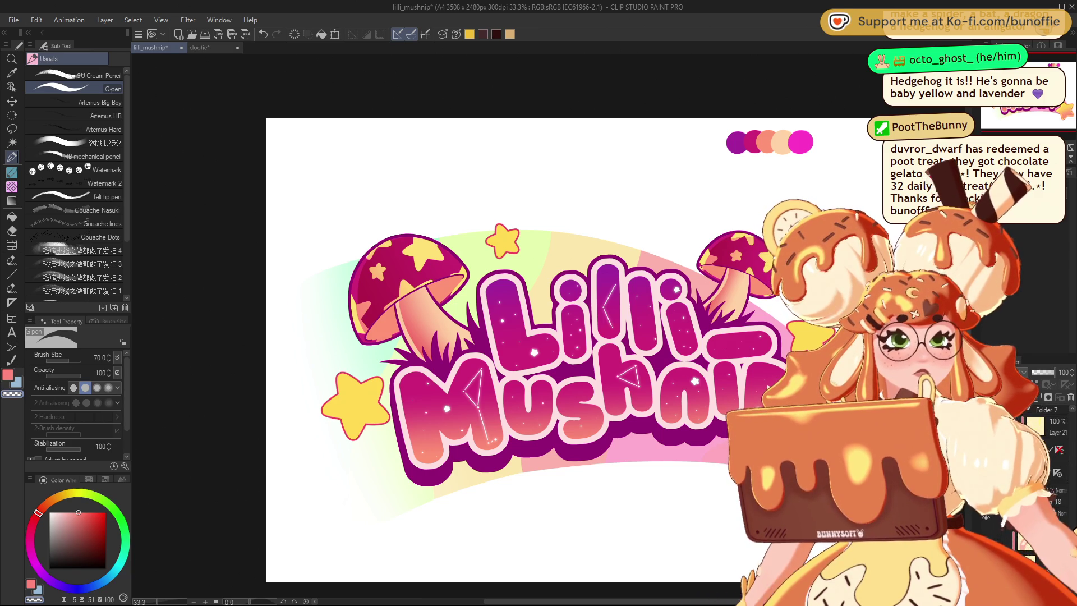
pyautogui.scroll(-3, 1044, 449)
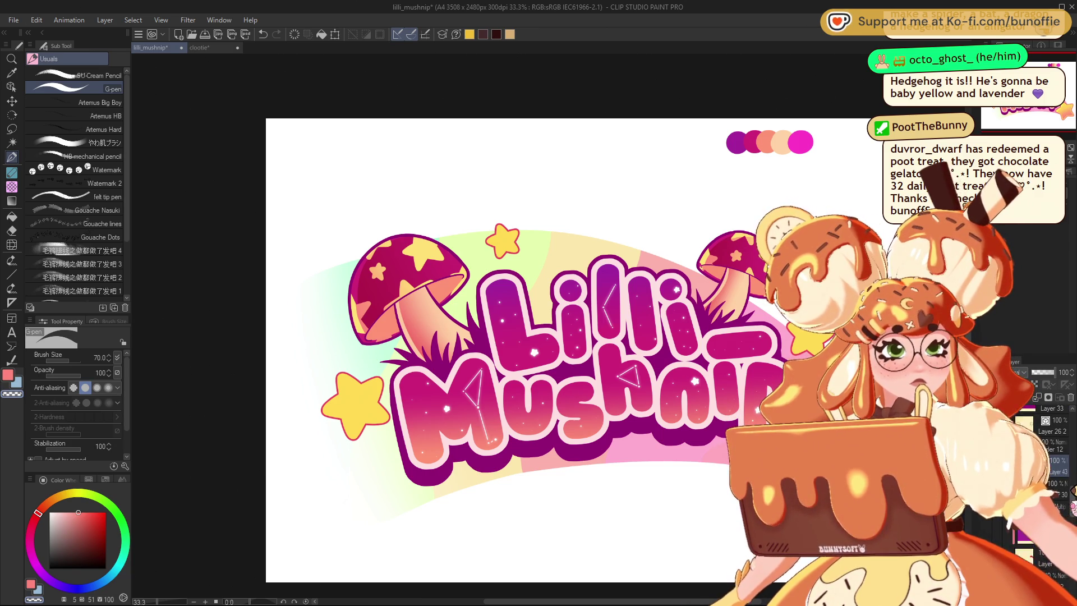
pyautogui.scroll(-3, 1043, 449)
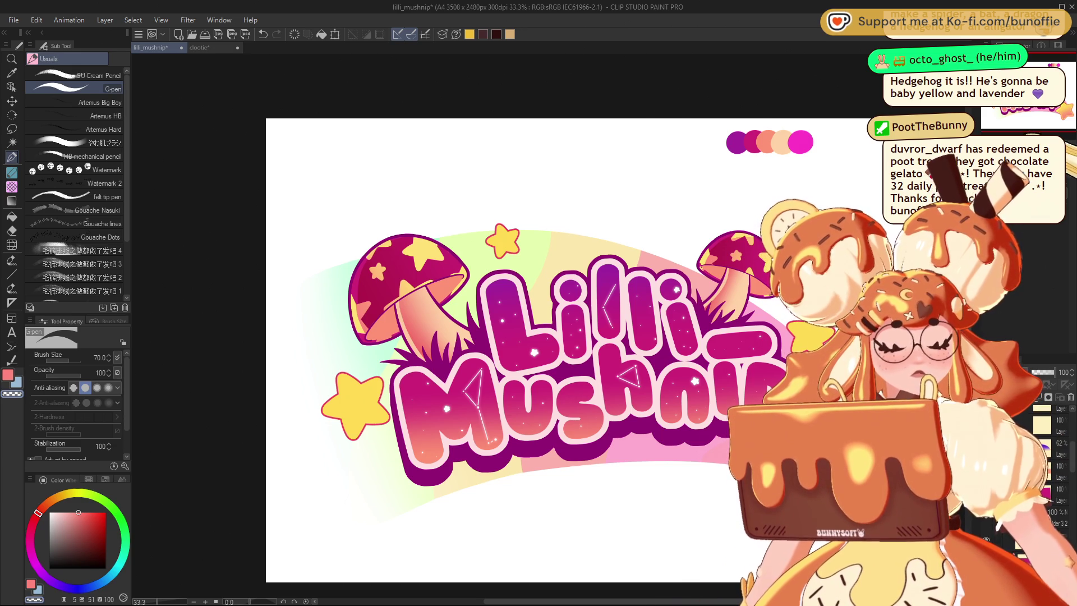
pyautogui.hotkey('ctrl', '-')
pyautogui.hotkey('ctrl', '-')
pyautogui.hotkey('ctrl', '-')
pyautogui.hotkey('ctrl', '+')
pyautogui.hotkey('ctrl', '+')
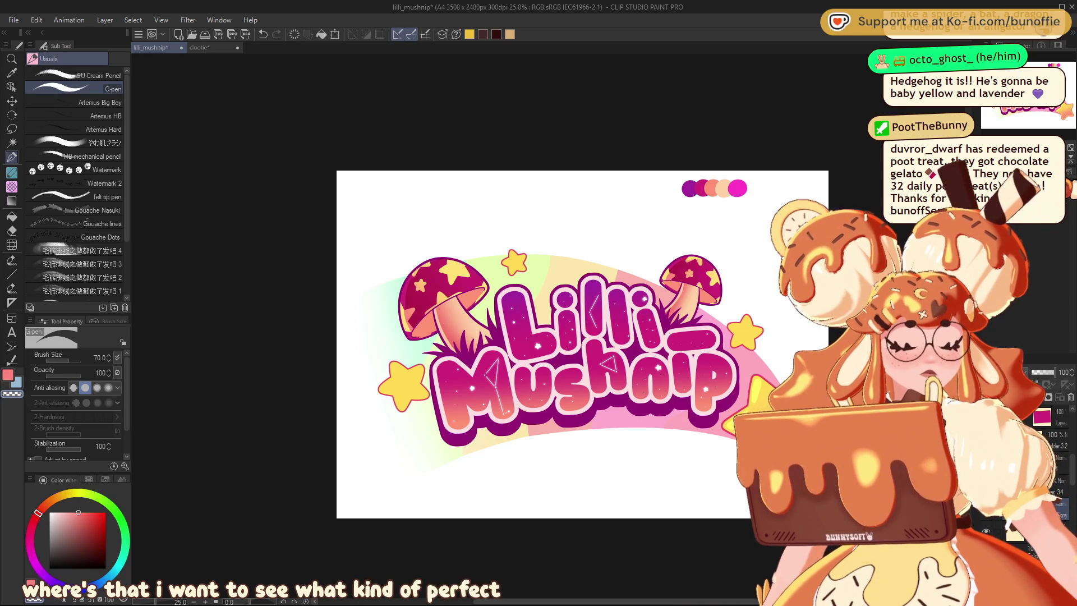
# Step: Check the logo's values in greyscale view, then return it to full colour
pyautogui.scroll(1, 548, 325)
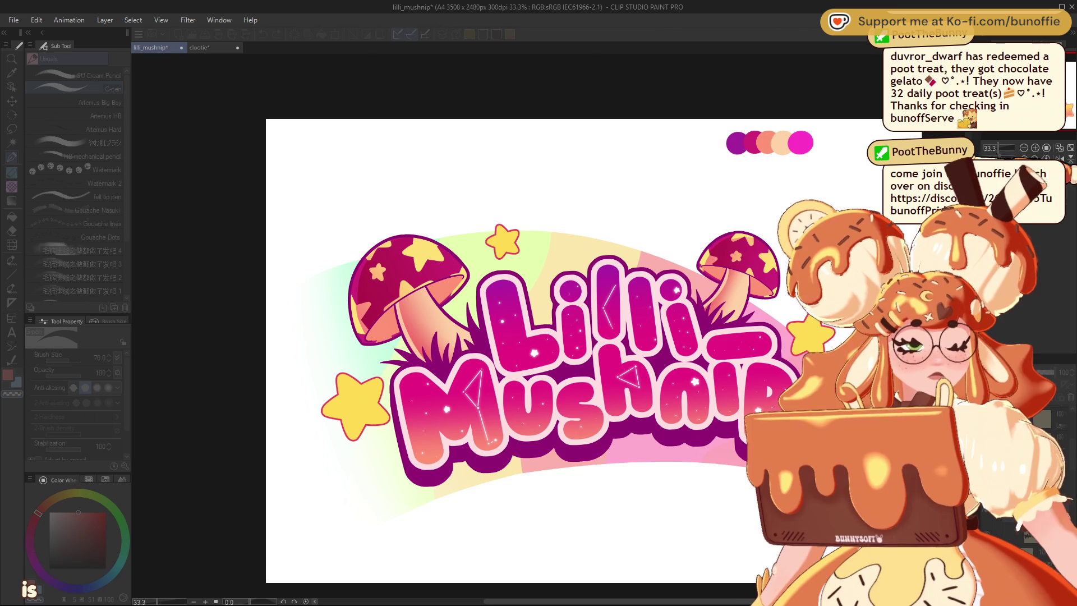
pyautogui.hotkey('alt', 'Tab')
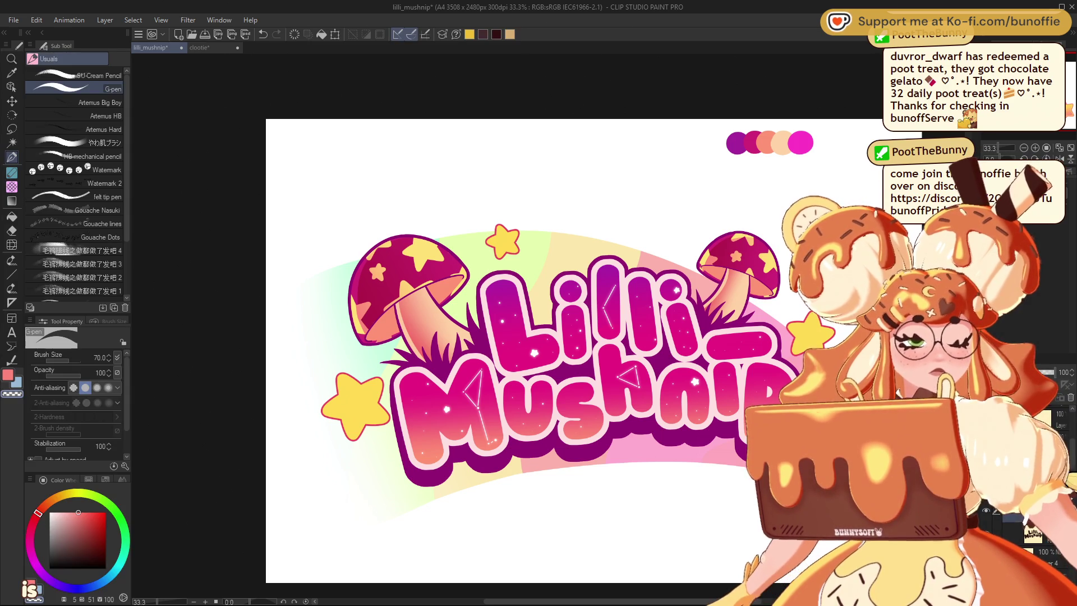
pyautogui.hotkey('ctrl', 'z')
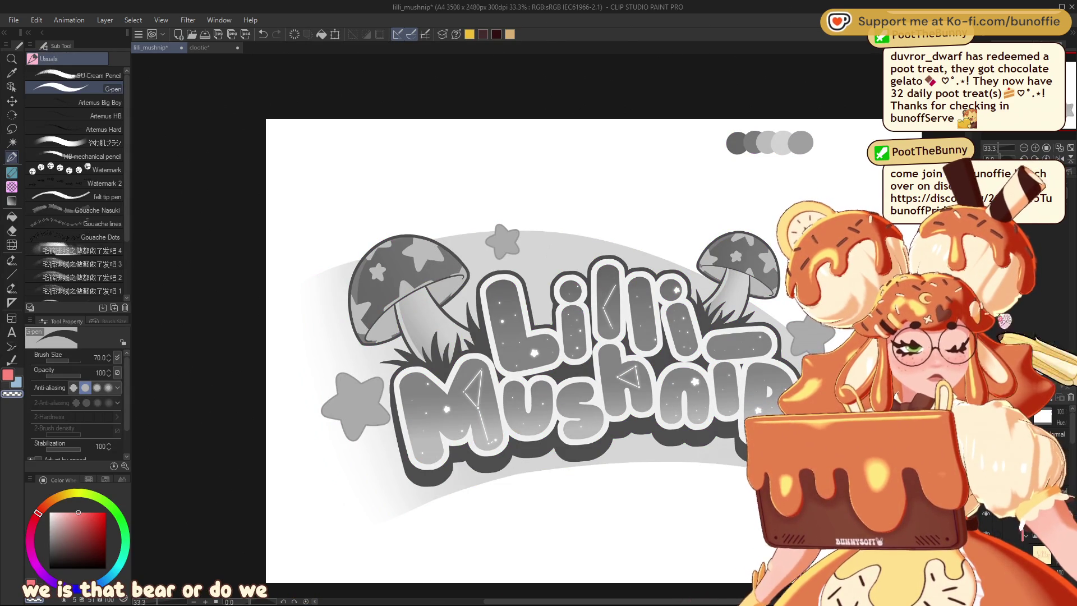
pyautogui.scroll(-7, 557, 331)
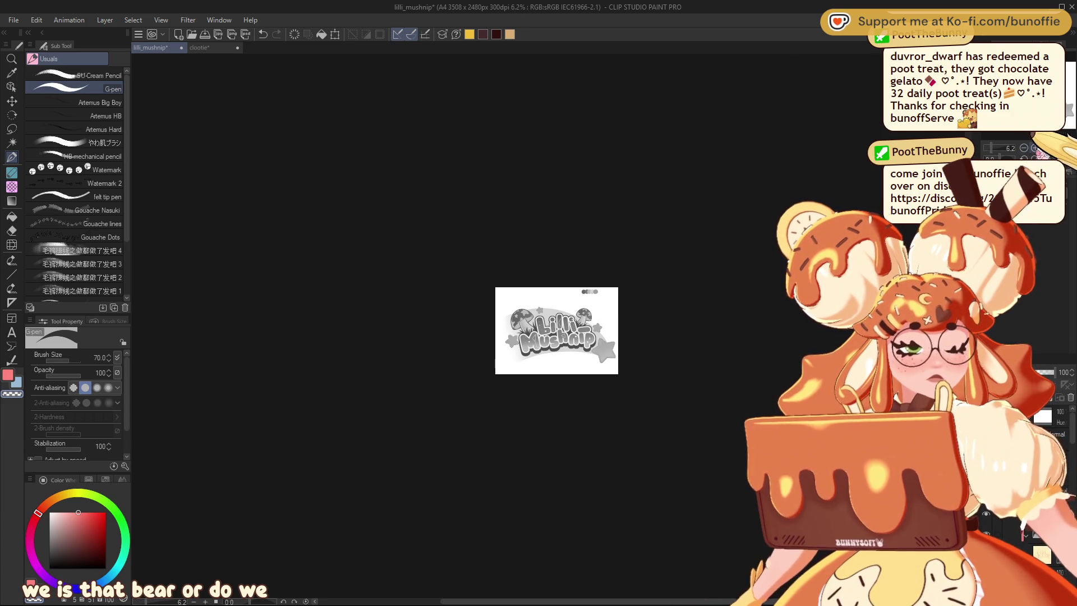
pyautogui.scroll(8, 538, 324)
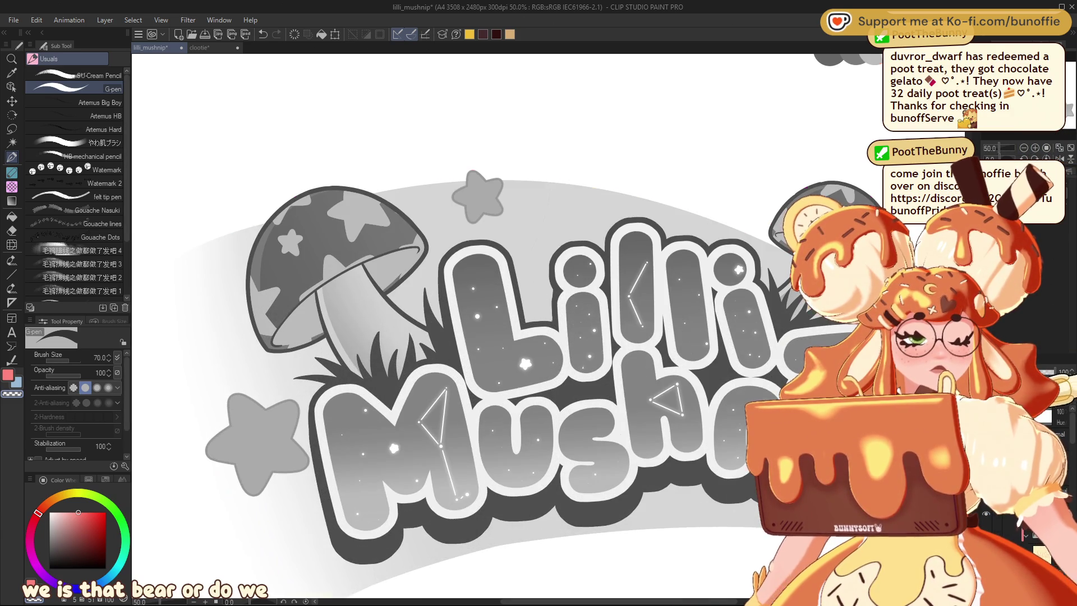
pyautogui.hotkey('ctrl', 'shift', 'g')
pyautogui.scroll(-1, 539, 324)
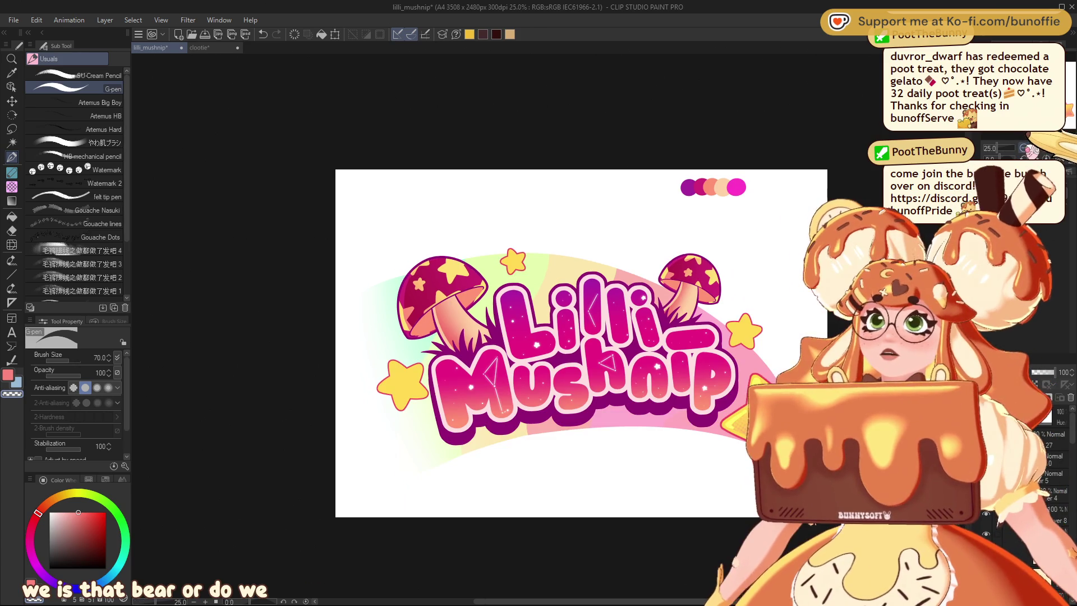
pyautogui.scroll(-1, 538, 325)
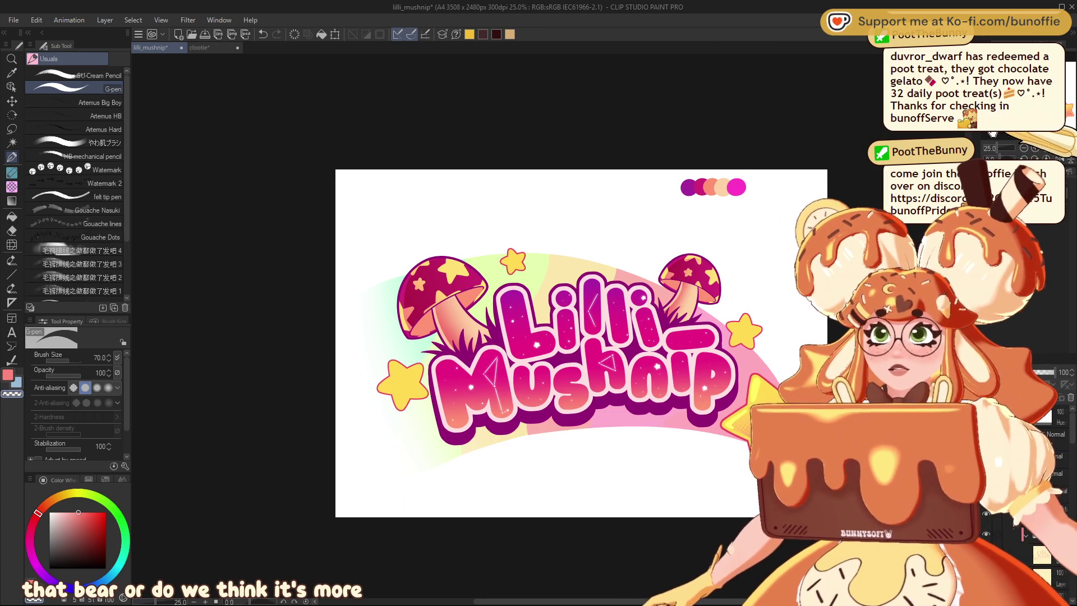
pyautogui.moveTo(539, 324); pyautogui.dragTo(514, 299)
pyautogui.scroll(1, 513, 300)
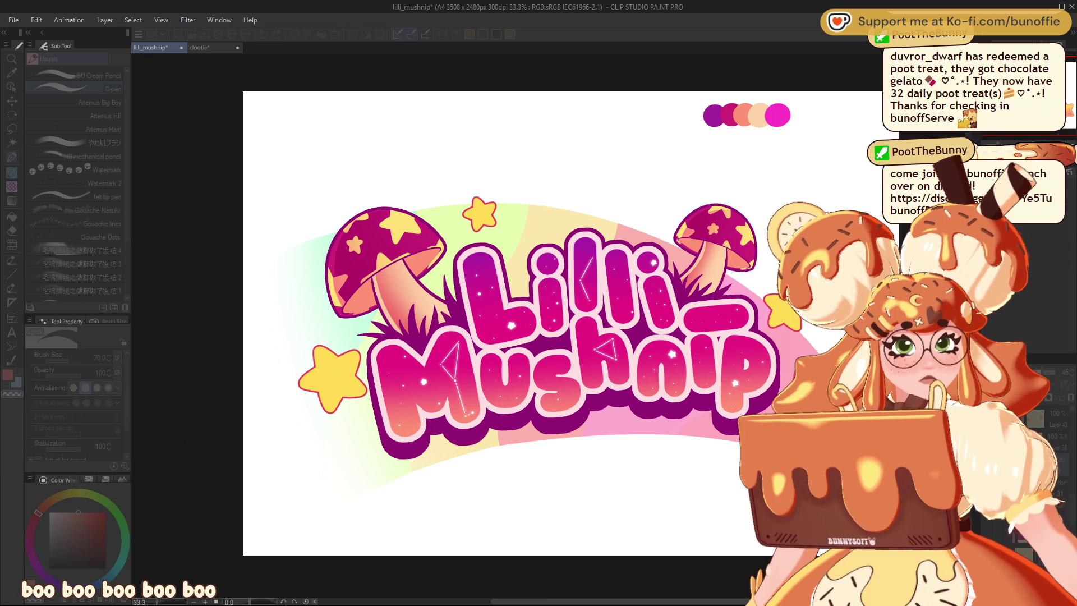
# Step: Zoom to fit the logo and hide the radial ruler guides around the left star
pyautogui.hotkey('ctrl', '-')
pyautogui.hotkey('ctrl', '-')
pyautogui.hotkey('ctrl', '-')
pyautogui.hotkey('ctrl', '-')
pyautogui.hotkey('ctrl', '-')
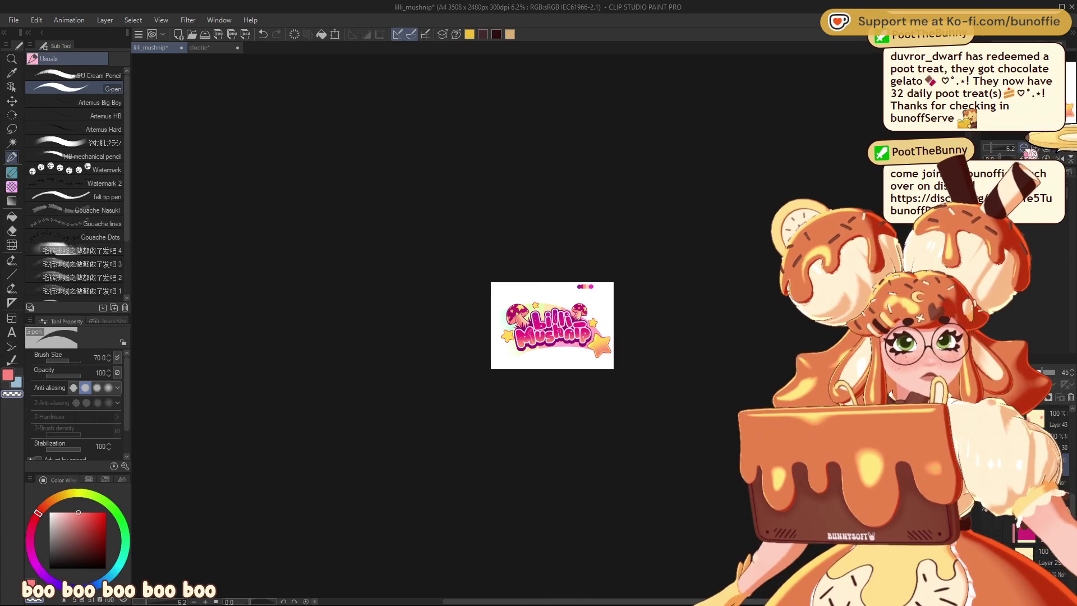
pyautogui.hotkey('ctrl', '+')
pyautogui.hotkey('ctrl', '+')
pyautogui.hotkey('ctrl', '+')
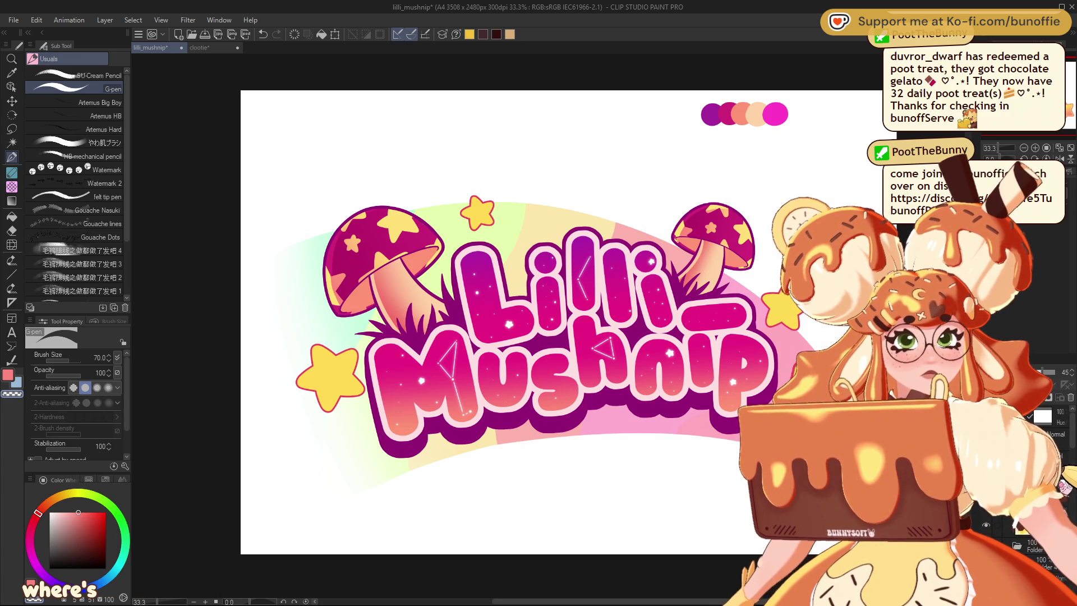
pyautogui.hotkey('ctrl', 'z')
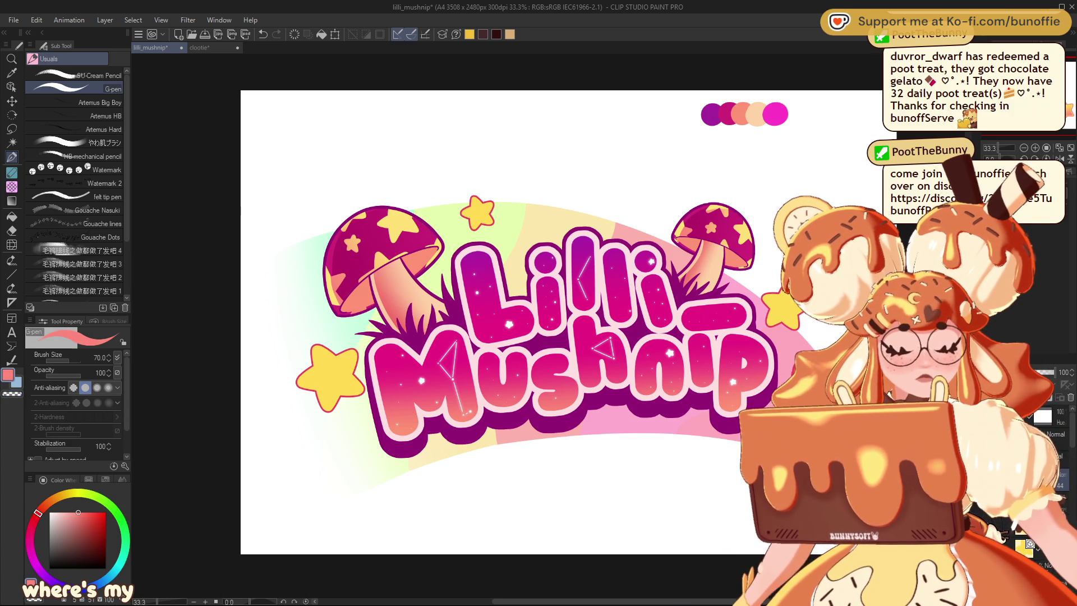
pyautogui.click(11, 128)
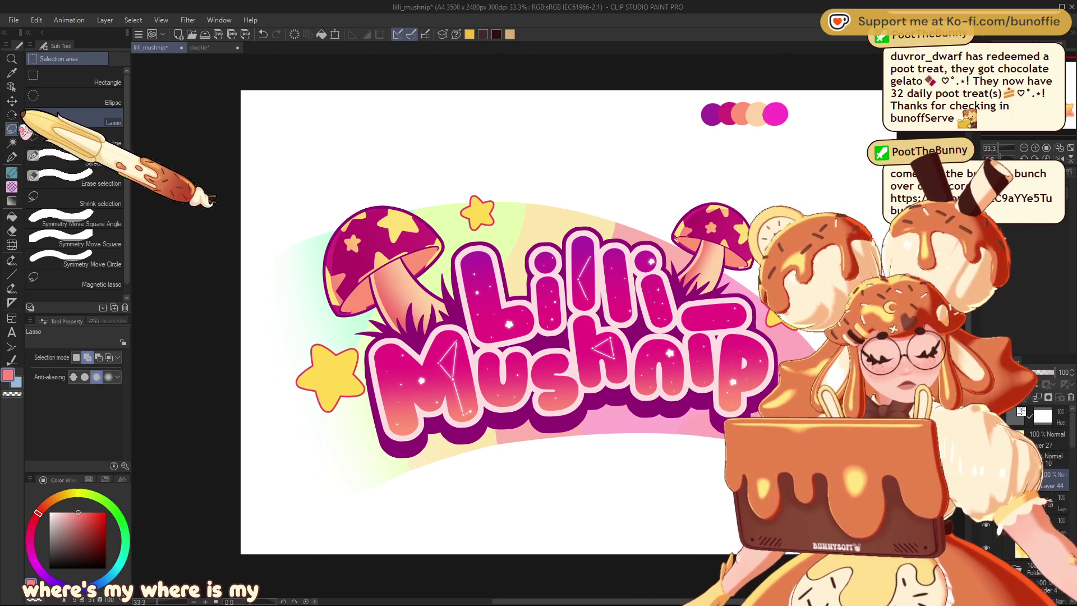
# Step: Shade the left yellow star with a salmon-to-yellow gradient, then deselect it
pyautogui.moveTo(335, 335)
pyautogui.mouseDown()
pyautogui.moveTo(278, 365)
pyautogui.moveTo(300, 329)
pyautogui.mouseUp()
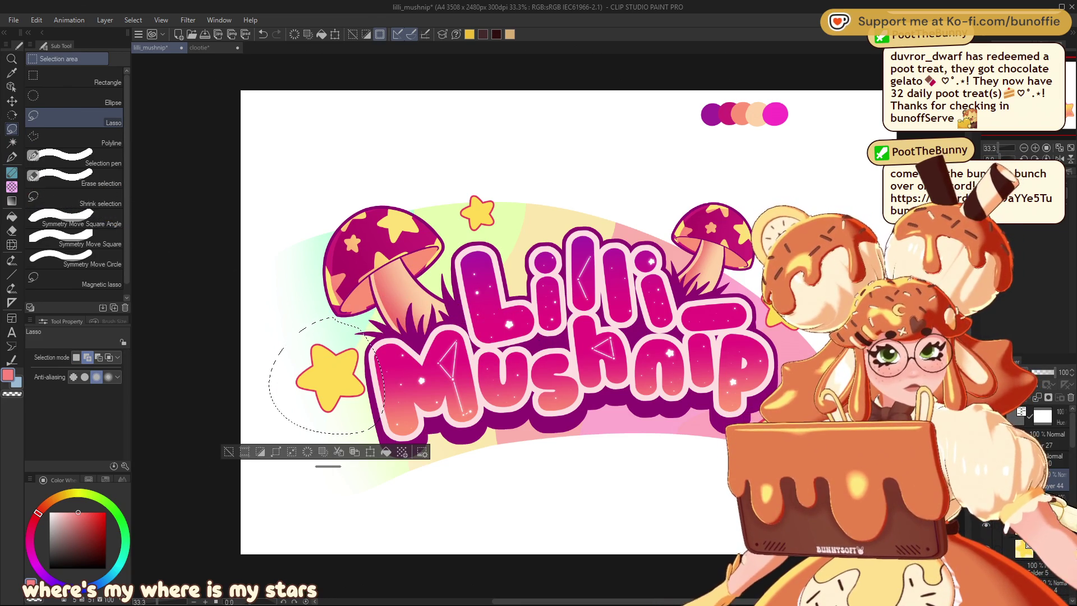
pyautogui.press('Delete')
pyautogui.hotkey('ctrl', 'z')
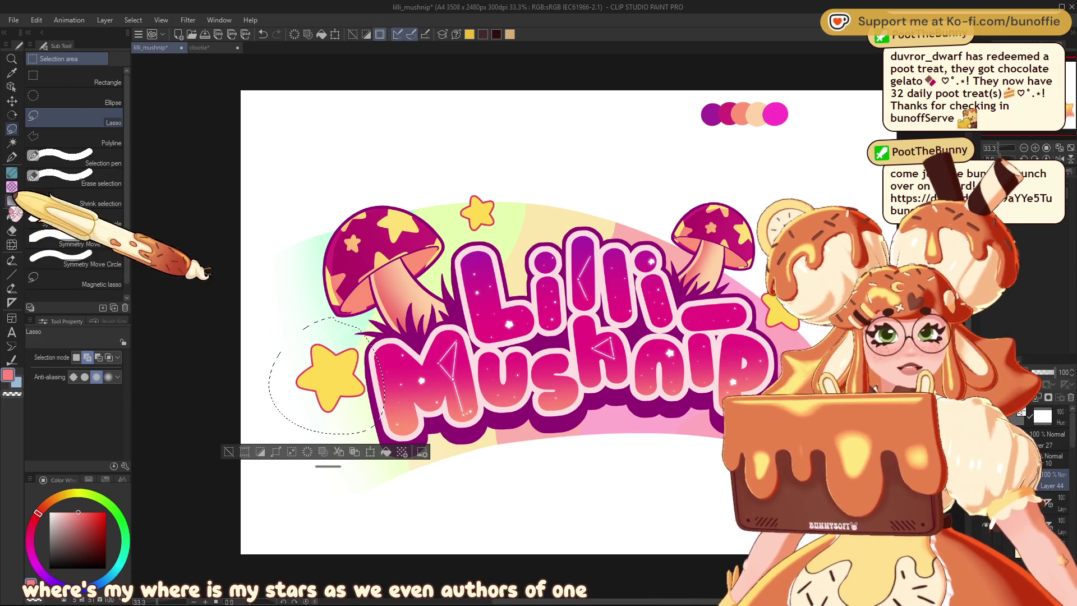
pyautogui.click(11, 200)
pyautogui.moveTo(356, 415); pyautogui.dragTo(319, 337)
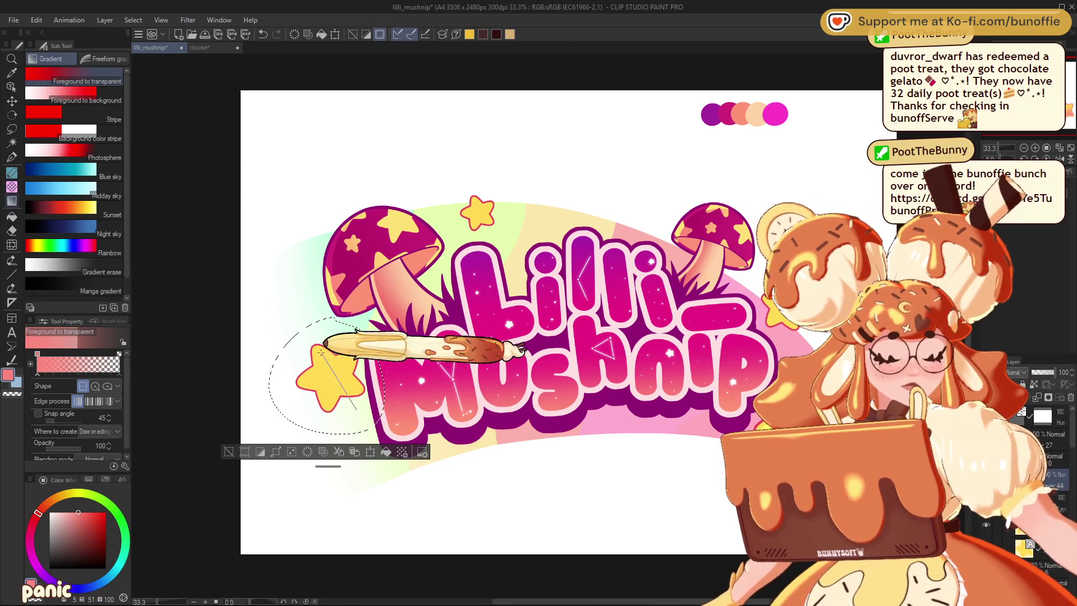
pyautogui.click(228, 451)
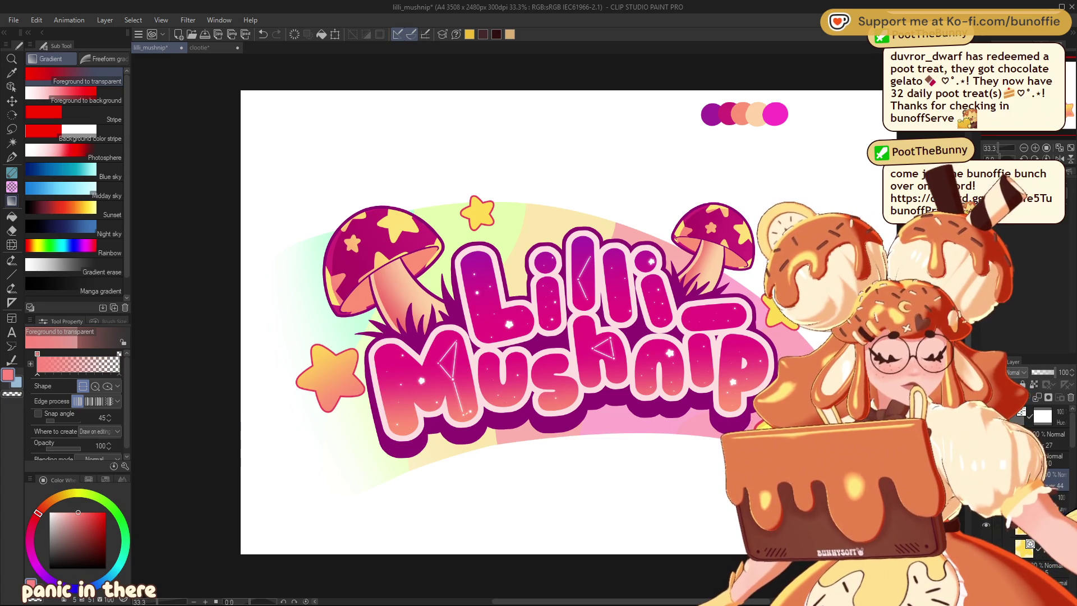
# Step: Shade the small star right of the lettering with an orange-pink gradient
pyautogui.moveTo(334, 298); pyautogui.dragTo(255, 294)
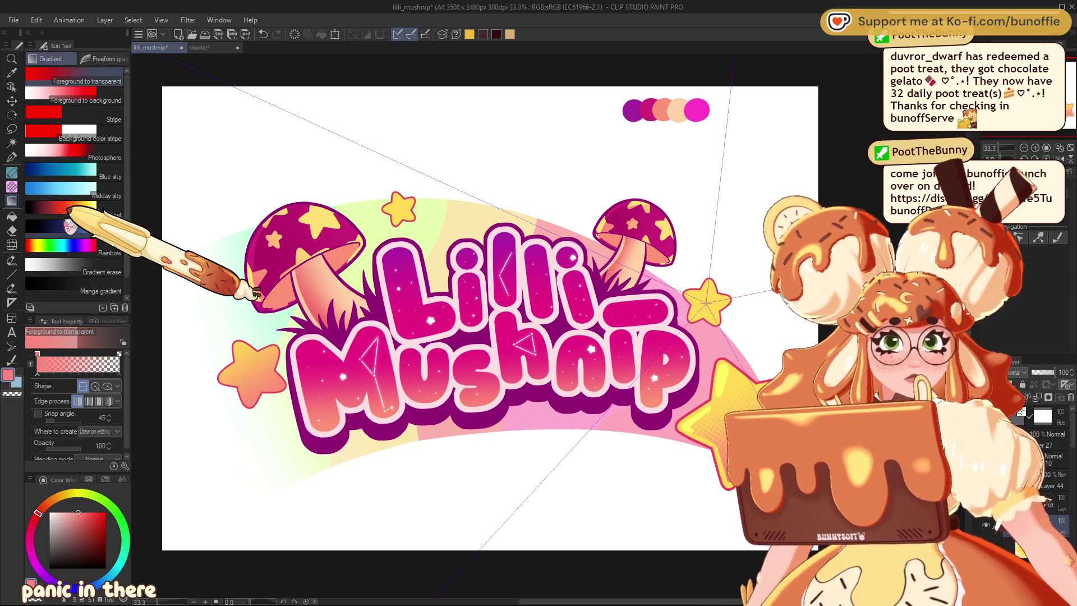
pyautogui.click(12, 129)
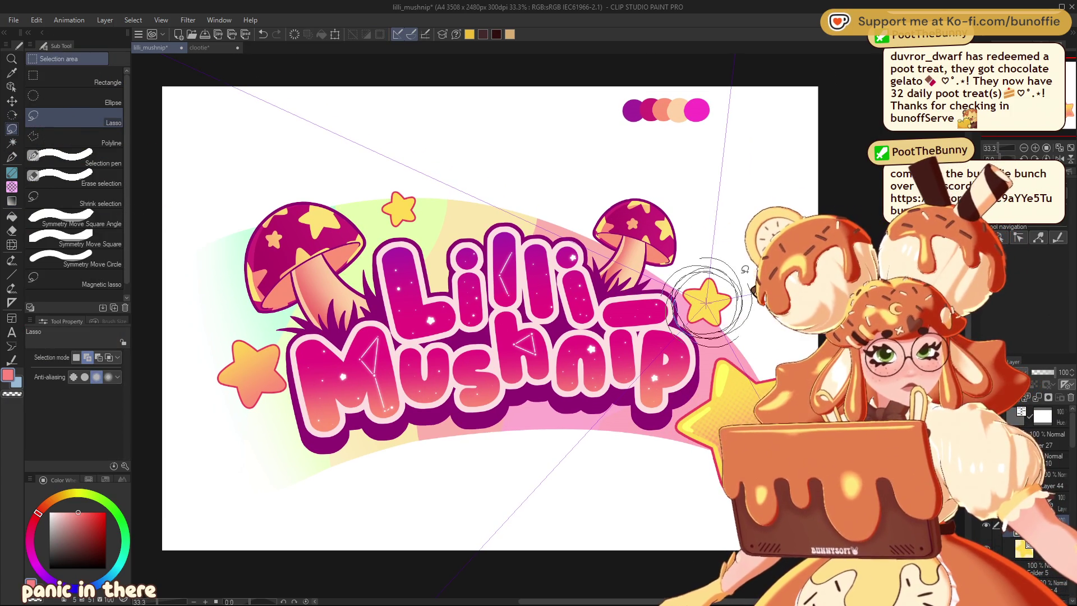
pyautogui.moveTo(745, 269); pyautogui.dragTo(743, 257)
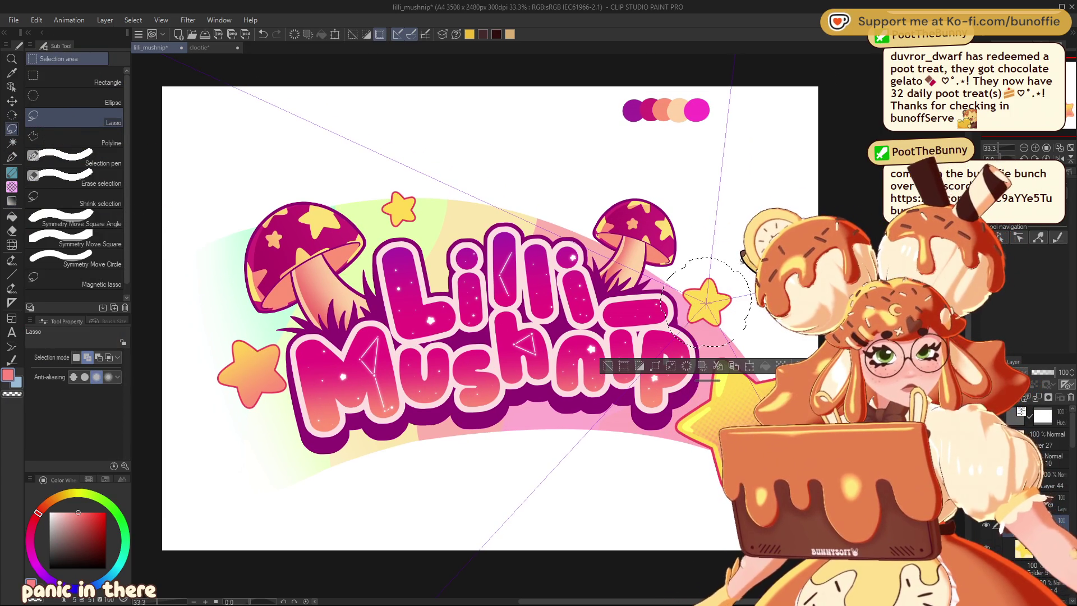
pyautogui.click(11, 201)
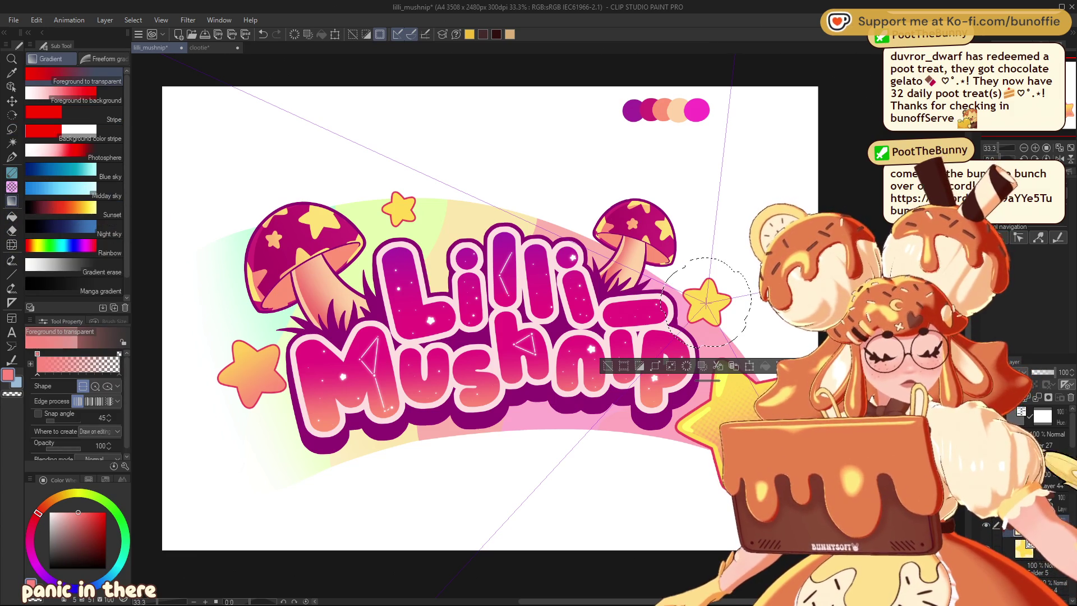
pyautogui.moveTo(707, 302); pyautogui.dragTo(708, 300)
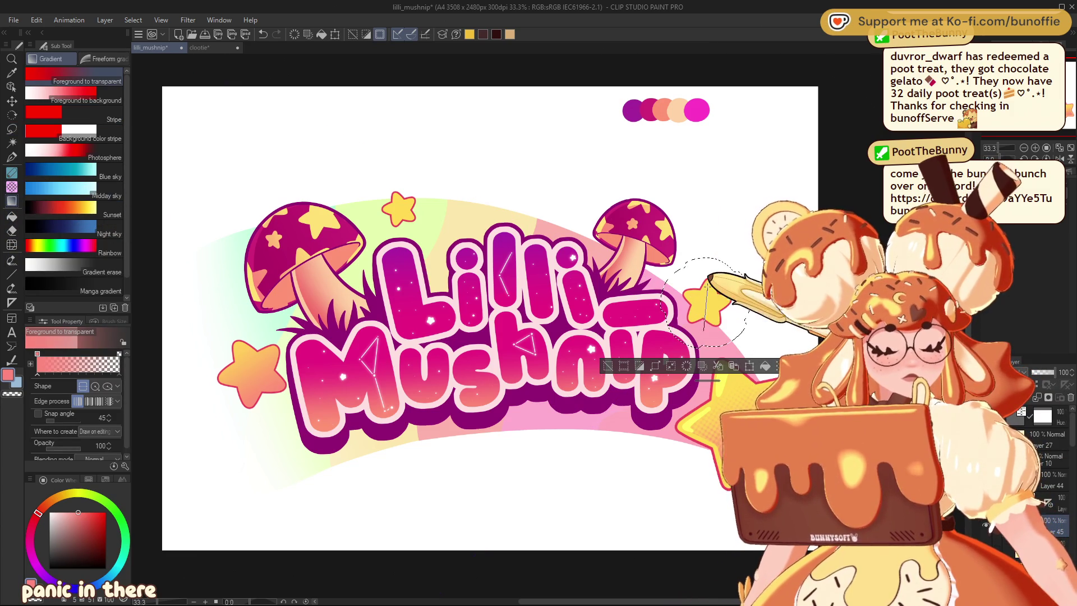
pyautogui.moveTo(719, 272); pyautogui.dragTo(400, 208)
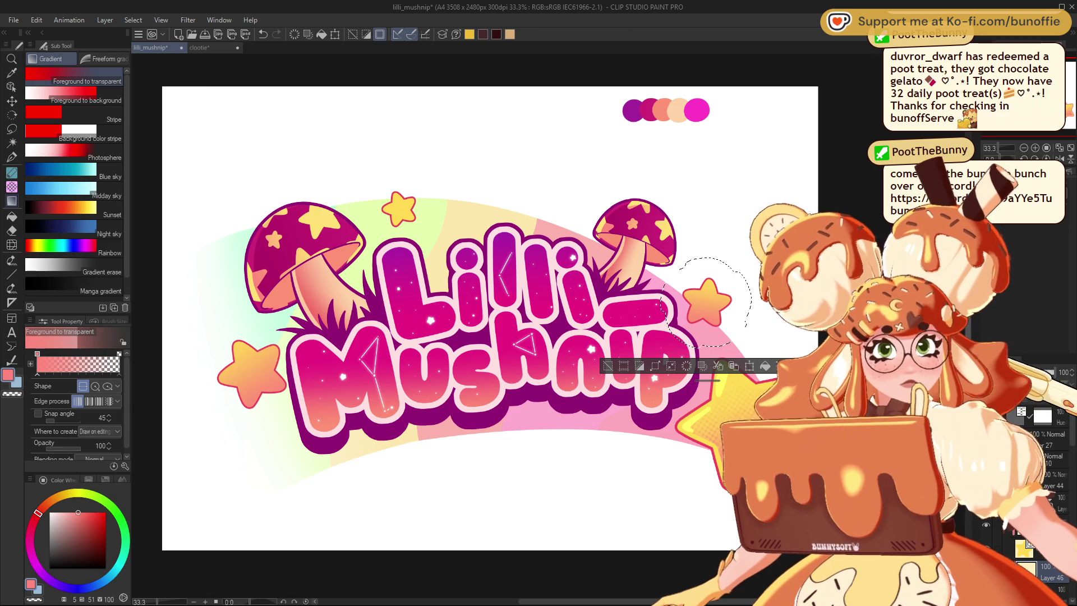
# Step: Fill the small star above the left mushroom with a salmon-to-yellow gradient and select the left star's layer
pyautogui.click(12, 129)
pyautogui.moveTo(375, 189); pyautogui.dragTo(375, 192)
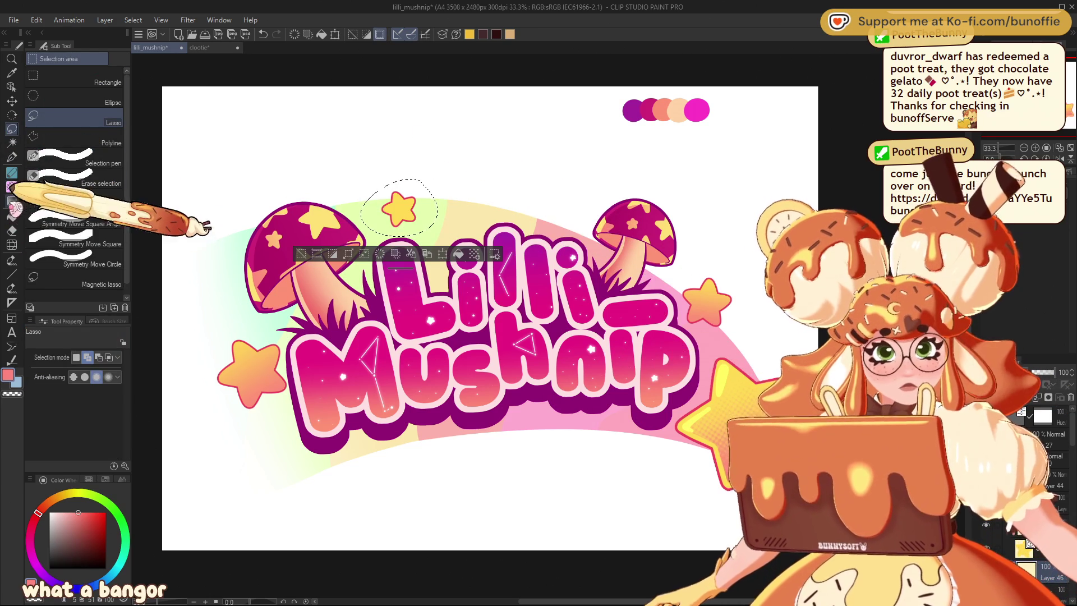
pyautogui.click(12, 201)
pyautogui.moveTo(406, 230); pyautogui.dragTo(400, 197)
pyautogui.hotkey('ctrl', 'd')
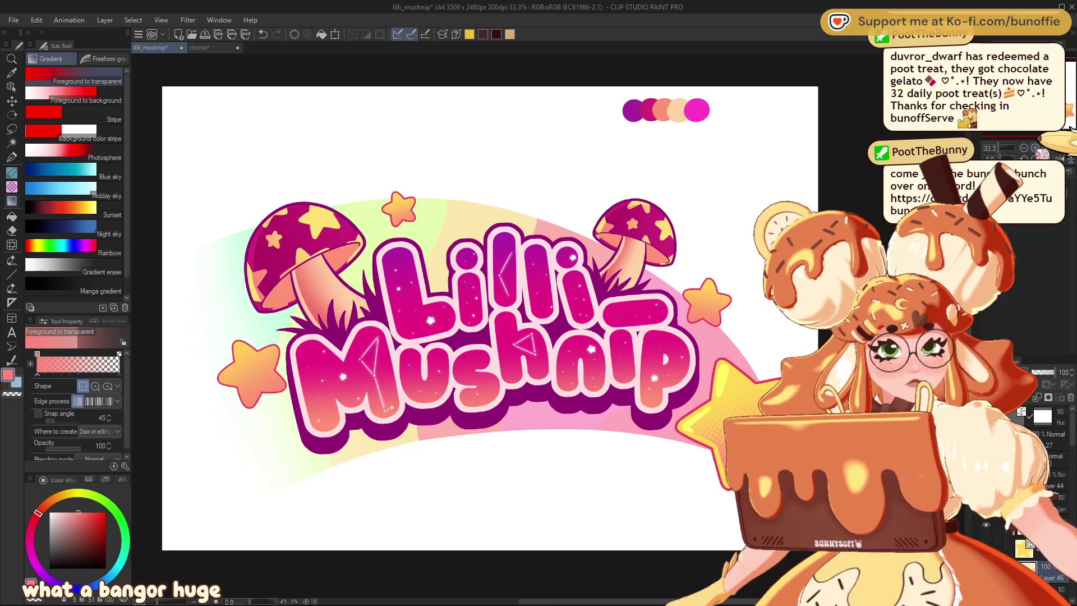
pyautogui.hotkey('ctrl', '+')
pyautogui.click(1051, 485)
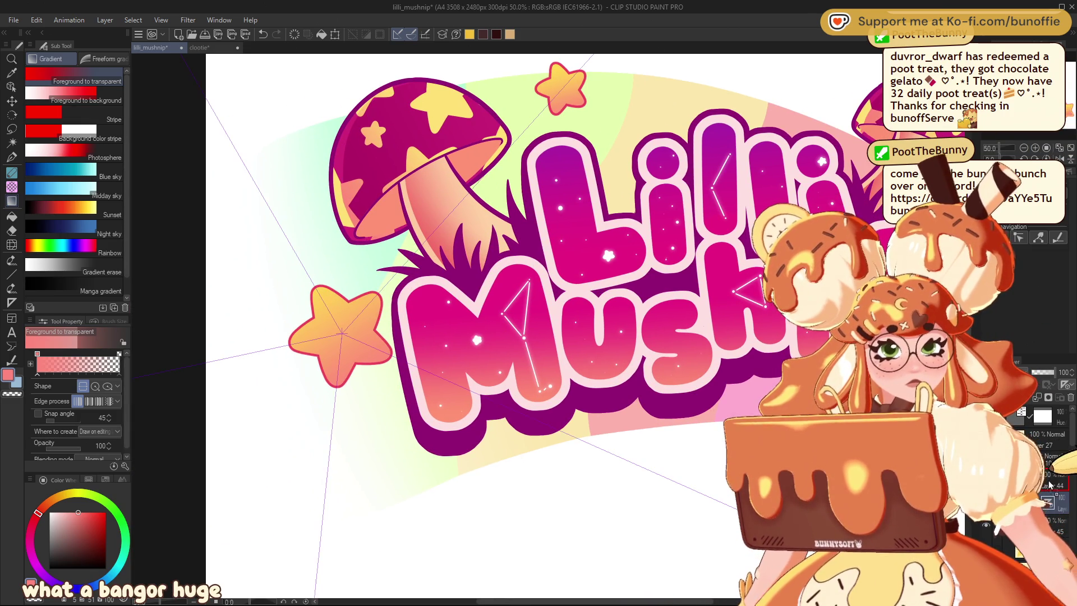
# Step: Trace thin pink G-pen outlines around the left and right small stars, undoing a stray stroke
pyautogui.moveTo(505, 280); pyautogui.dragTo(556, 296)
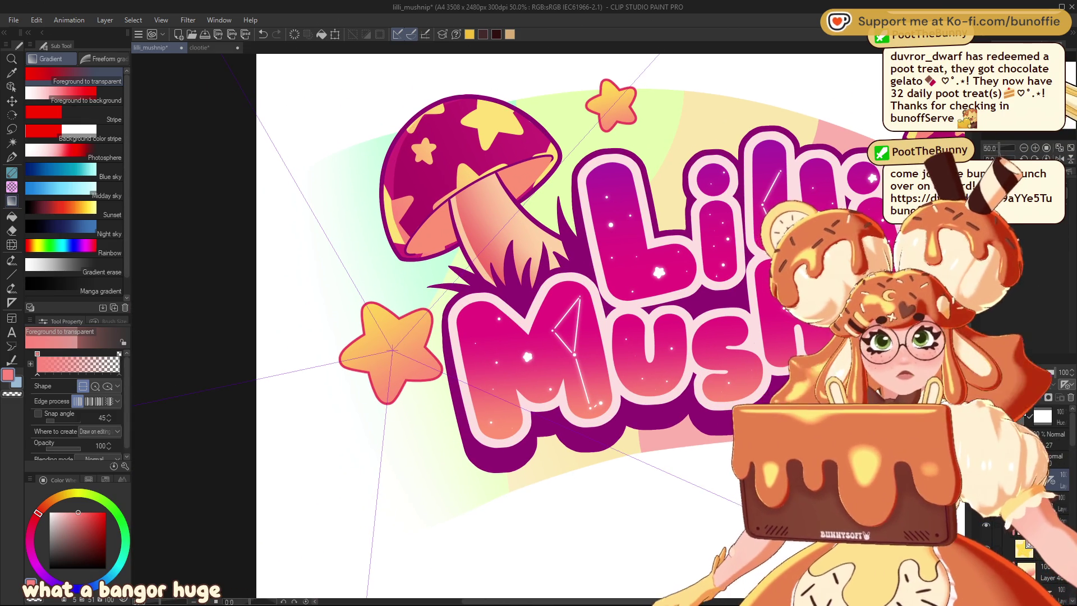
pyautogui.click(12, 157)
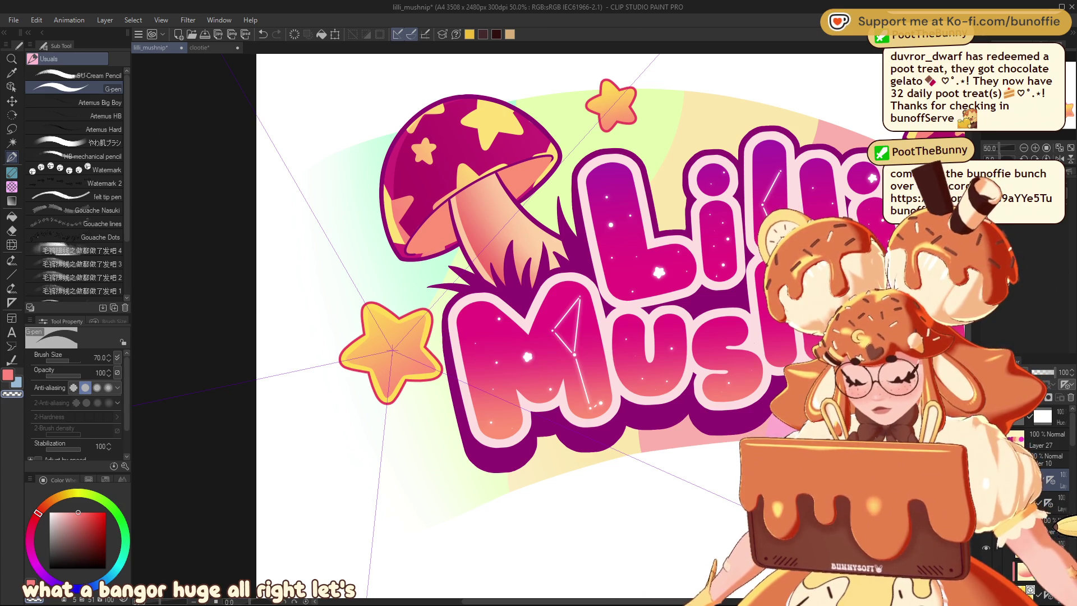
pyautogui.press('c')
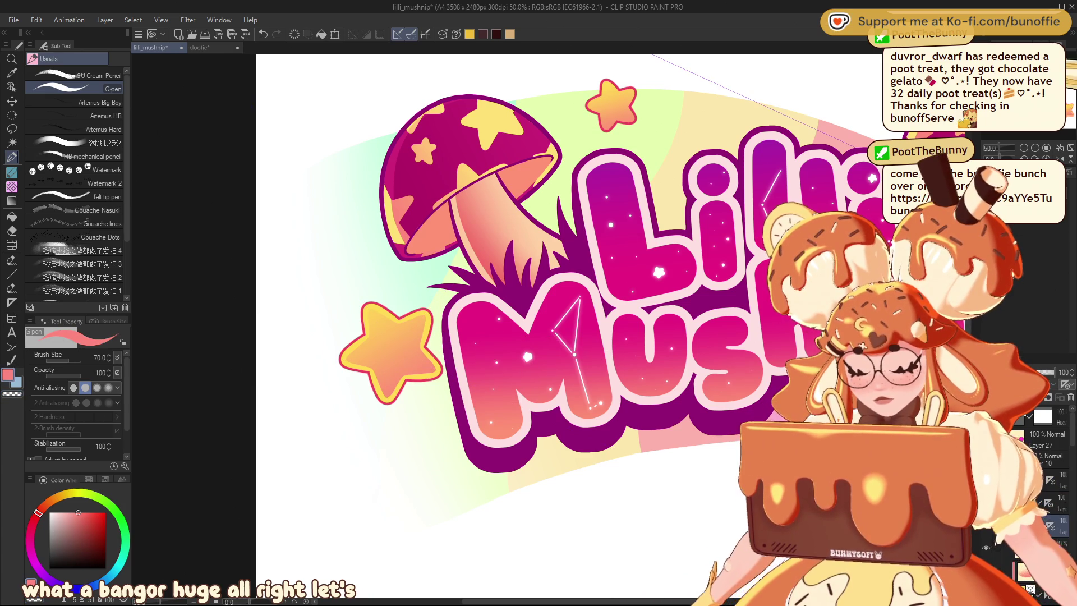
pyautogui.moveTo(561, 281); pyautogui.dragTo(370, 303)
pyautogui.moveTo(867, 244); pyautogui.dragTo(654, 289)
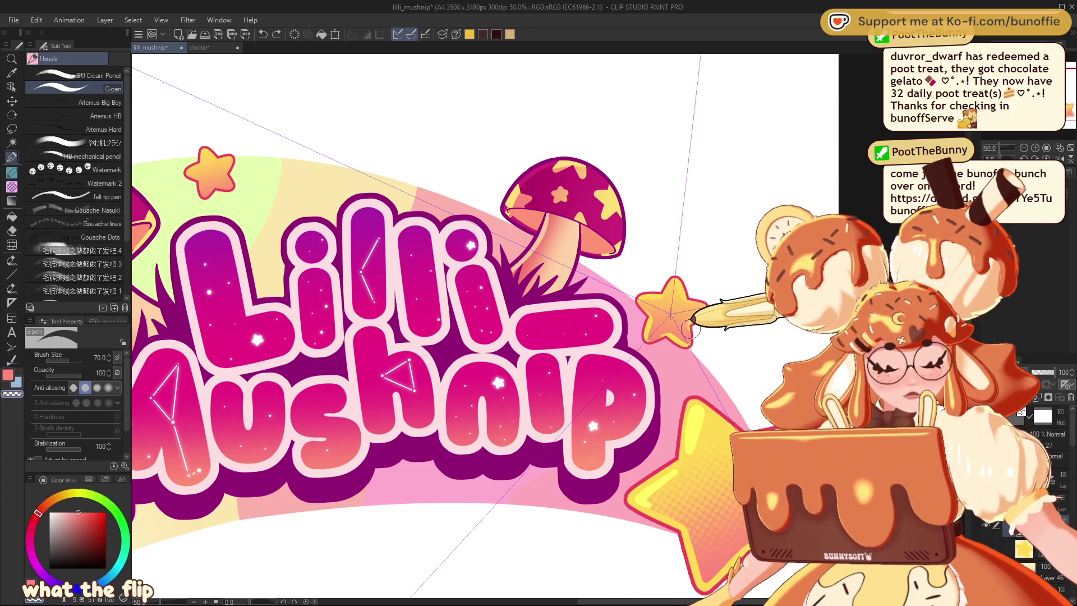
pyautogui.press('h')
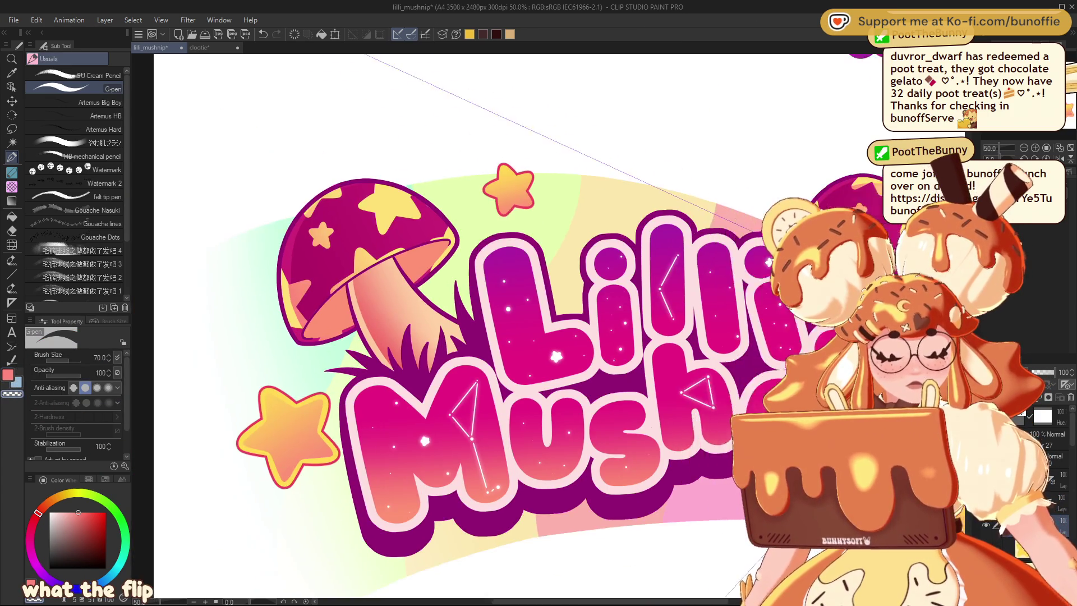
pyautogui.press('h')
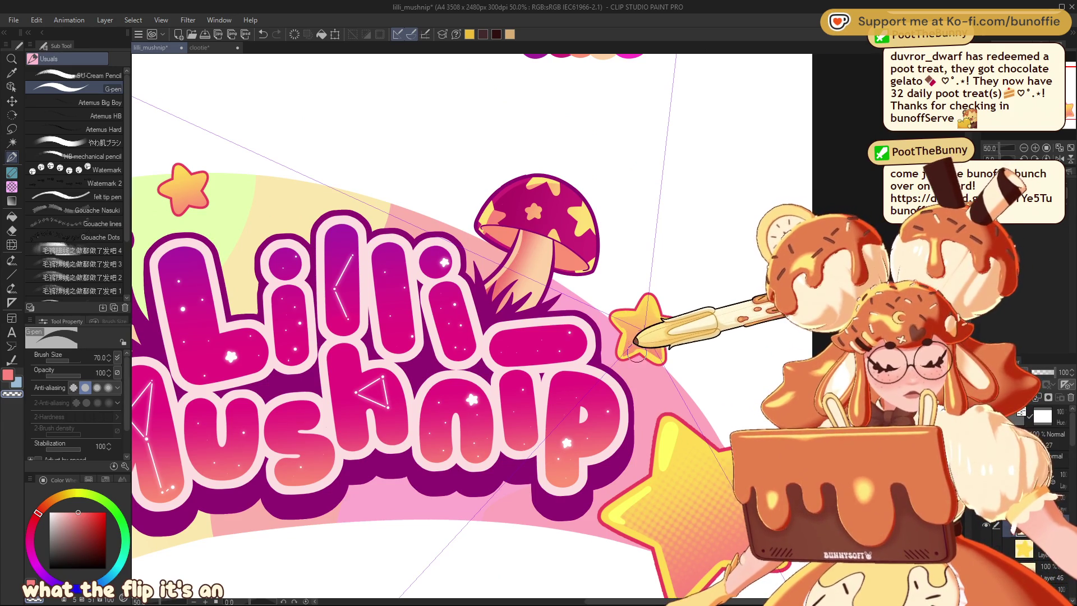
pyautogui.hotkey('ctrl', 'z')
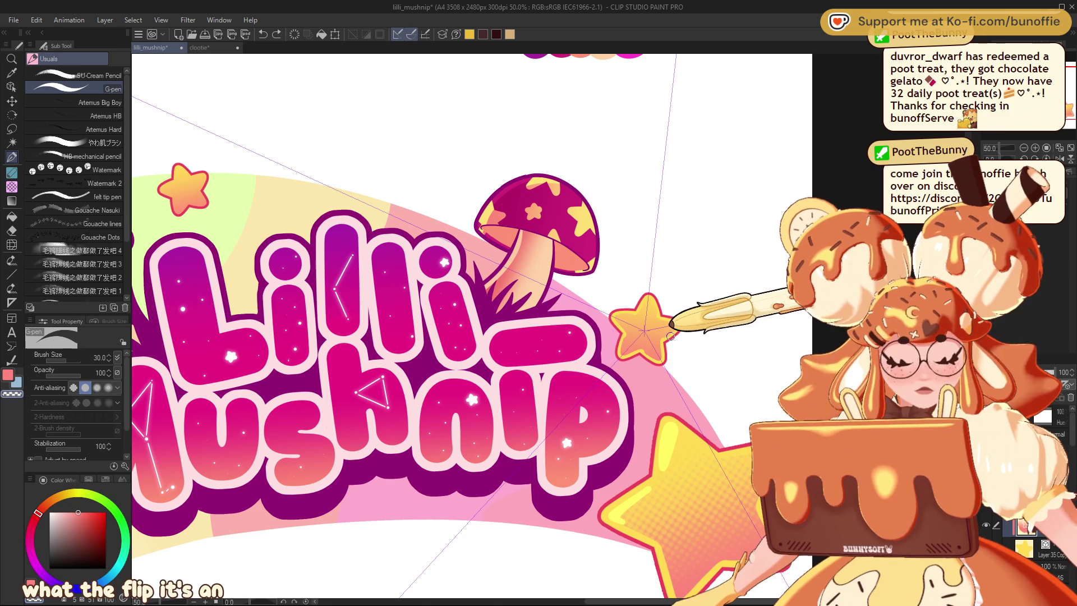
pyautogui.scroll(-3, 415, 325)
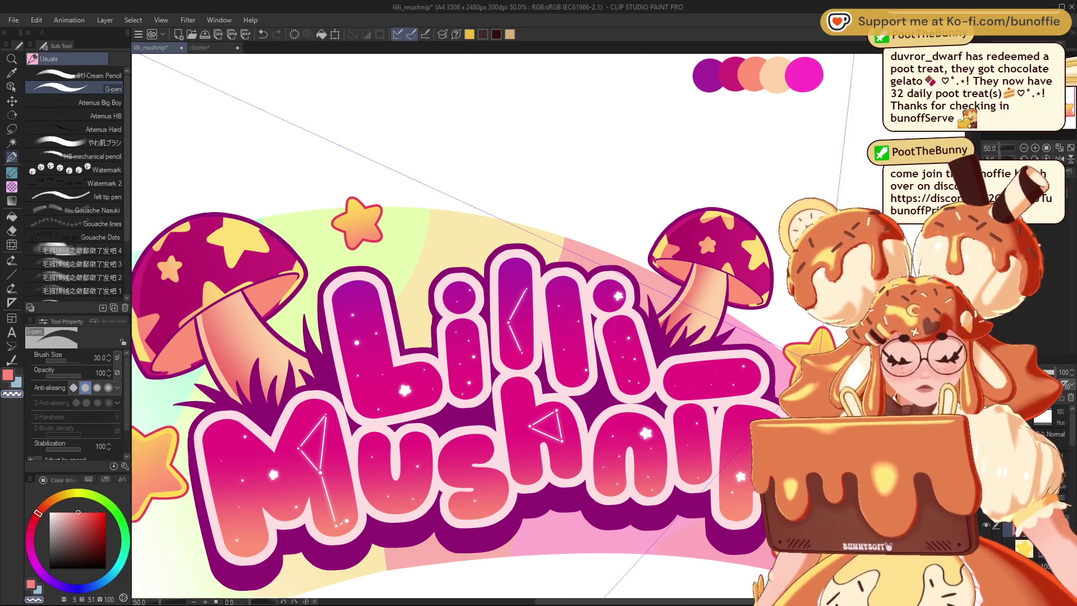
# Step: Zoom out over the whole logo and remove the radial ruler guides around the small star
pyautogui.scroll(3, 415, 325)
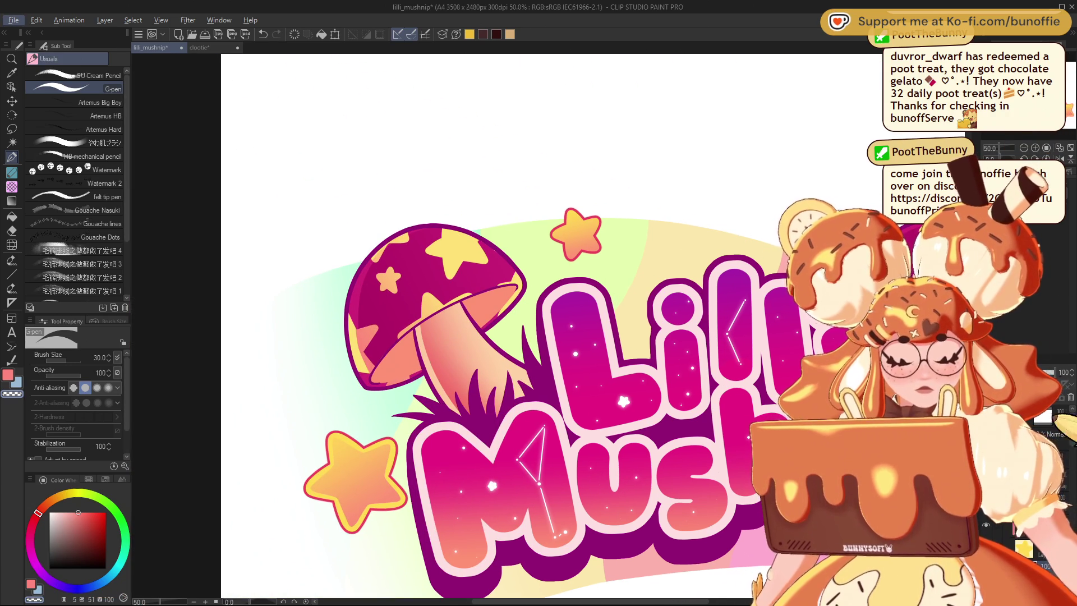
pyautogui.moveTo(471, 337); pyautogui.dragTo(410, 315)
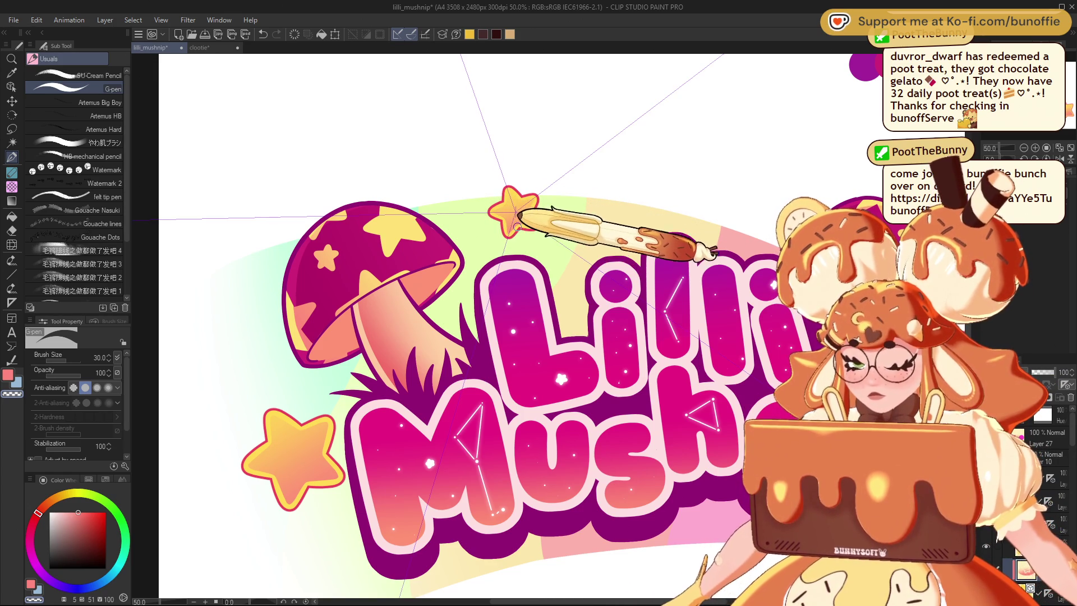
pyautogui.scroll(-1, 1028, 136)
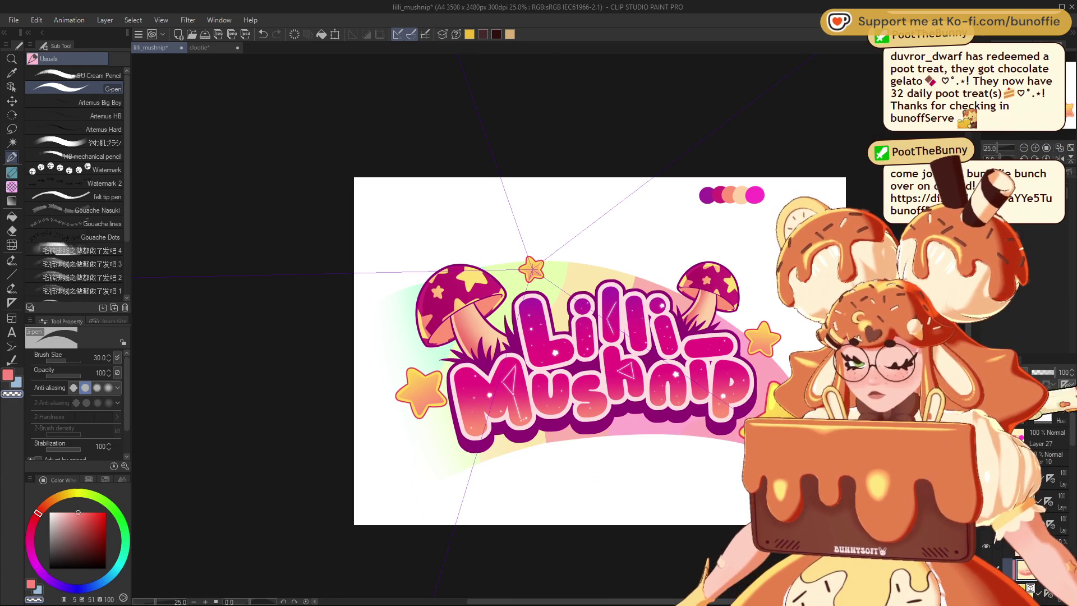
pyautogui.hotkey('ctrl', 'z')
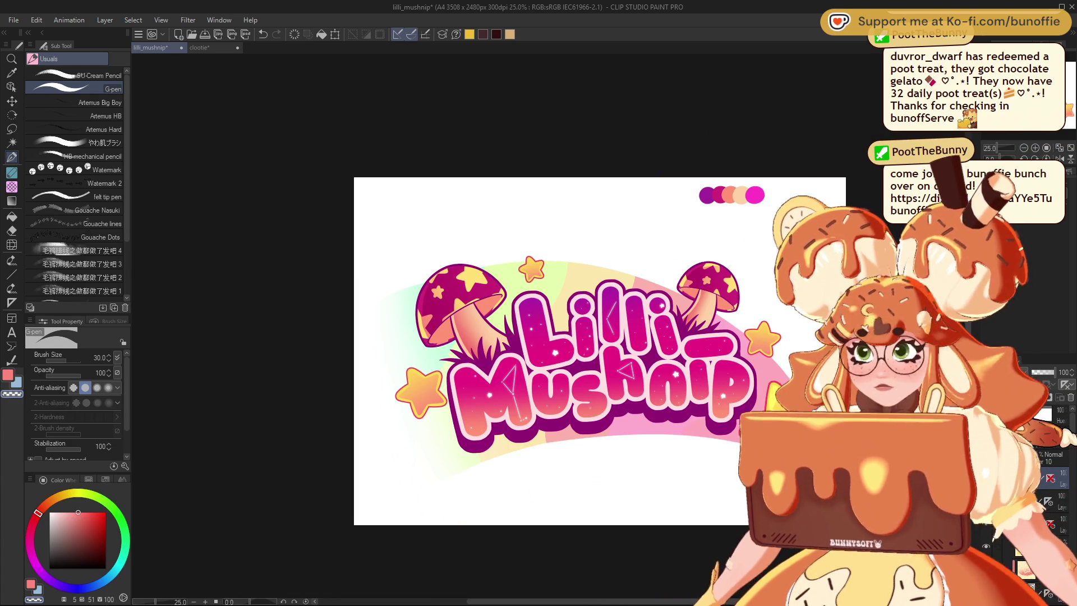
pyautogui.click(12, 187)
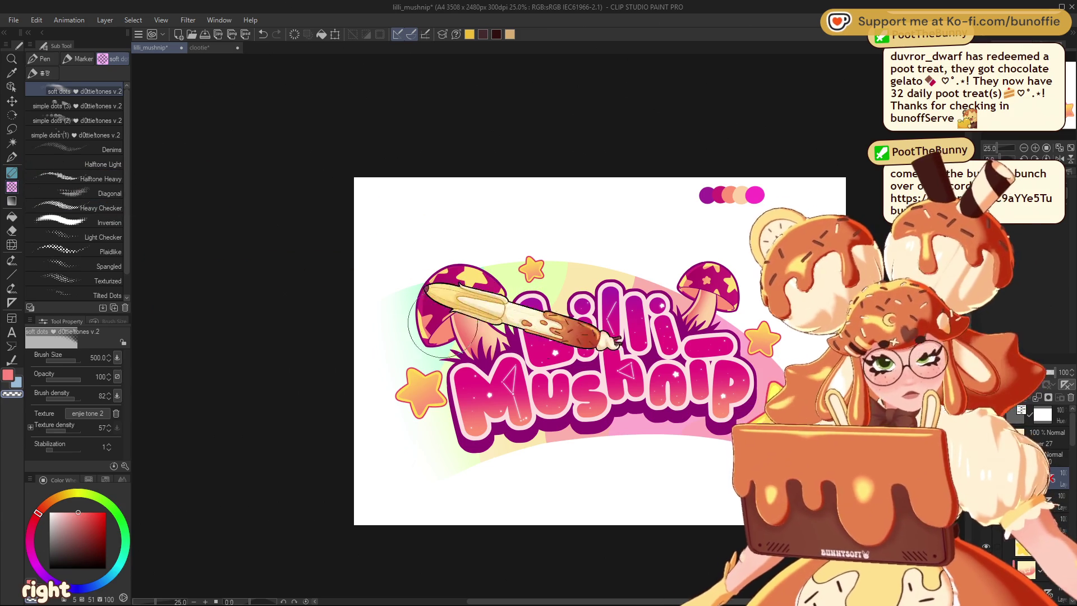
# Step: Shrink the soft dots halftone brush from 500 to 200 and review the logo at several zoom levels
pyautogui.press('[')
pyautogui.press('[')
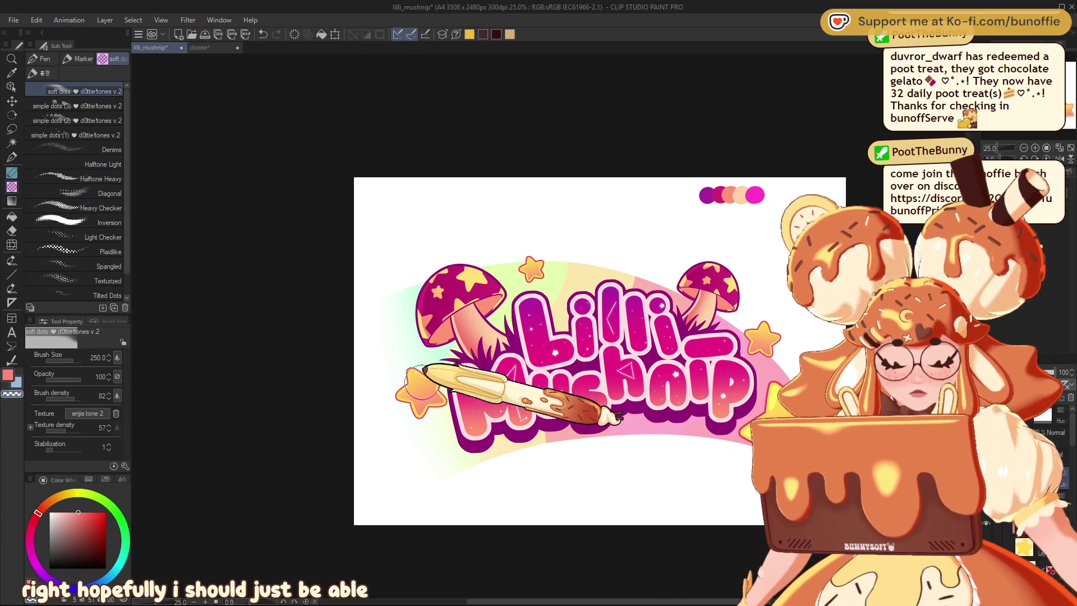
pyautogui.press('[')
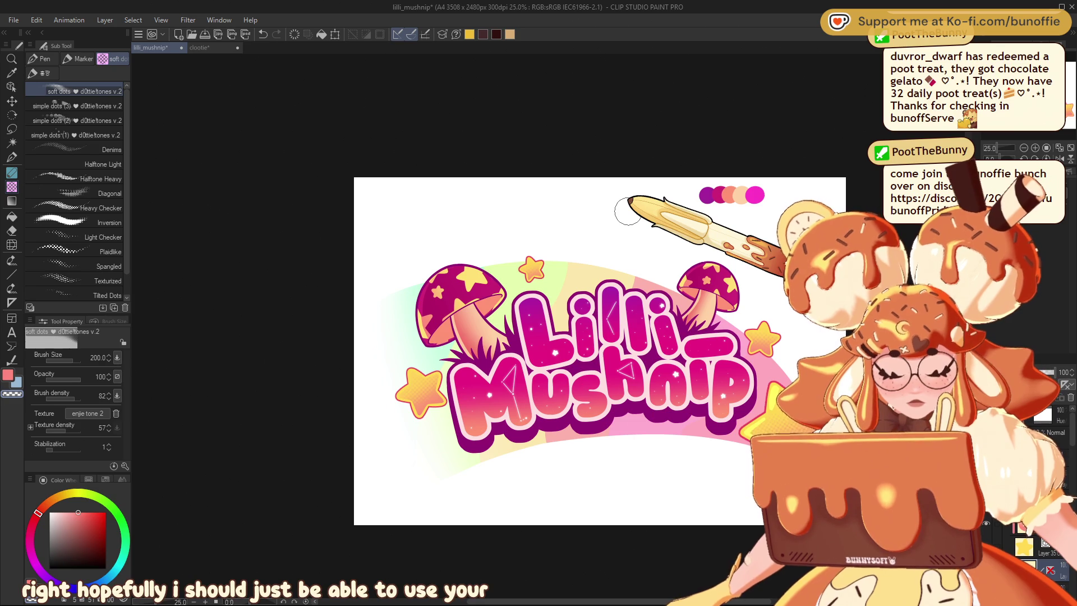
pyautogui.hotkey('ctrl', '-')
pyautogui.hotkey('ctrl', '-')
pyautogui.hotkey('ctrl', 'alt', '0')
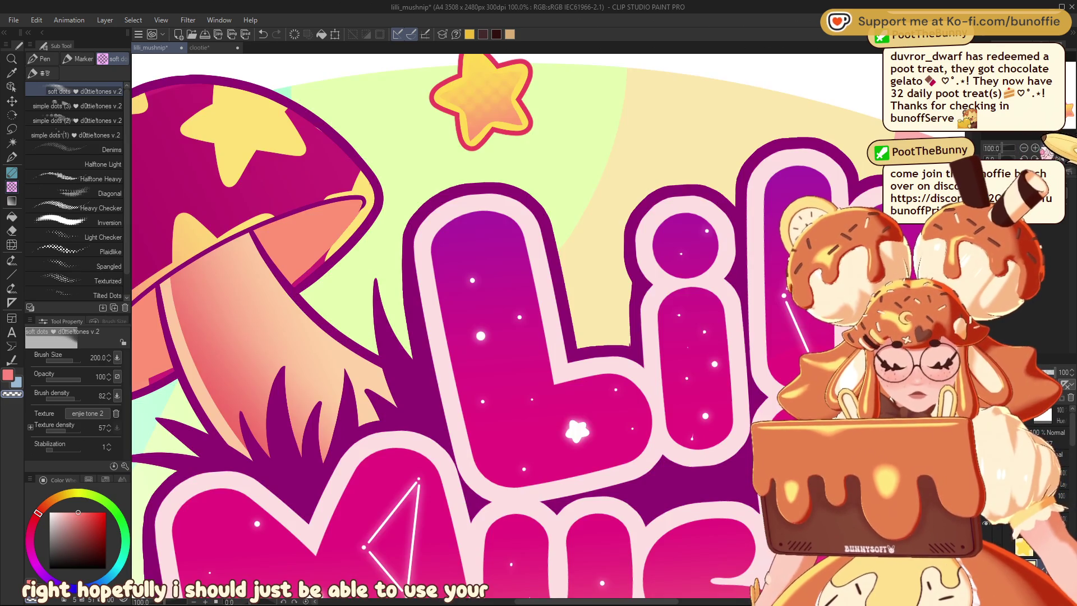
pyautogui.hotkey('ctrl', '-')
pyautogui.hotkey('ctrl', '-')
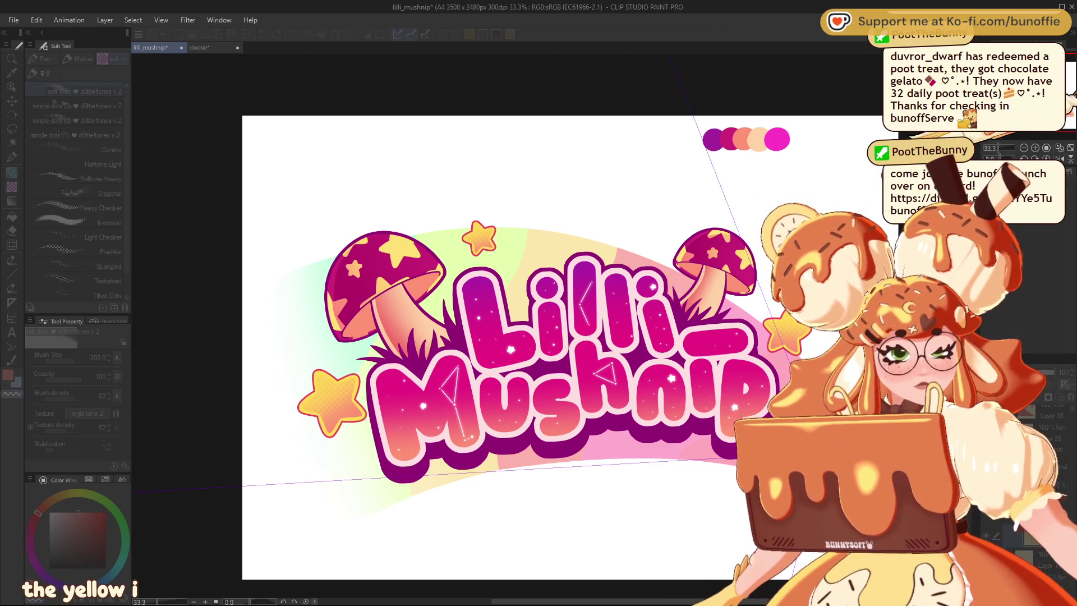
pyautogui.hotkey('ctrl', '-')
pyautogui.hotkey('ctrl', '-')
pyautogui.hotkey('ctrl', '-')
pyautogui.hotkey('ctrl', '+')
pyautogui.hotkey('ctrl', '+')
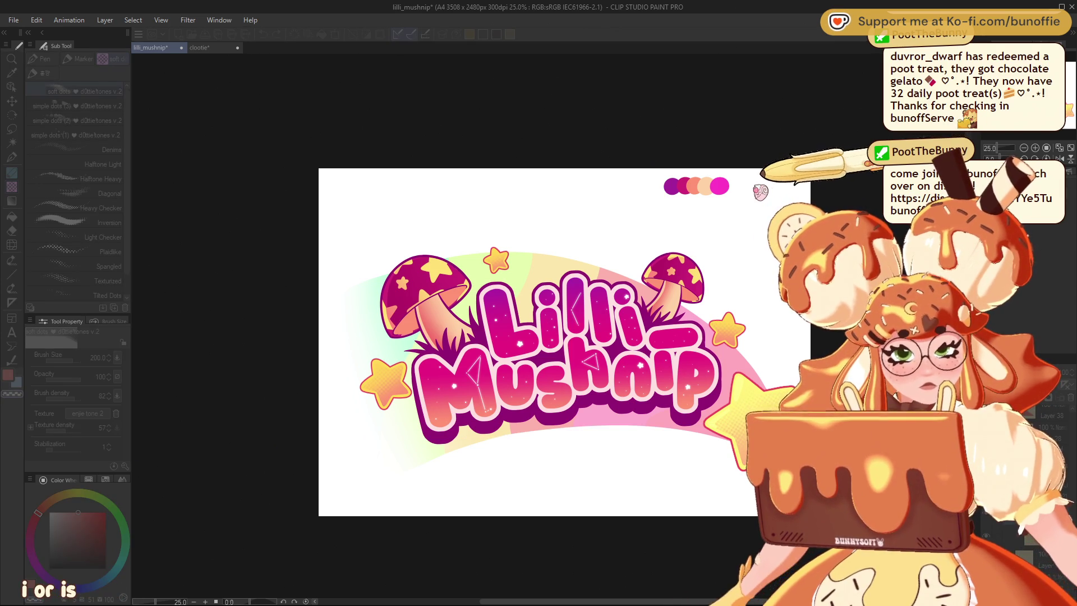
pyautogui.moveTo(561, 336); pyautogui.dragTo(584, 343)
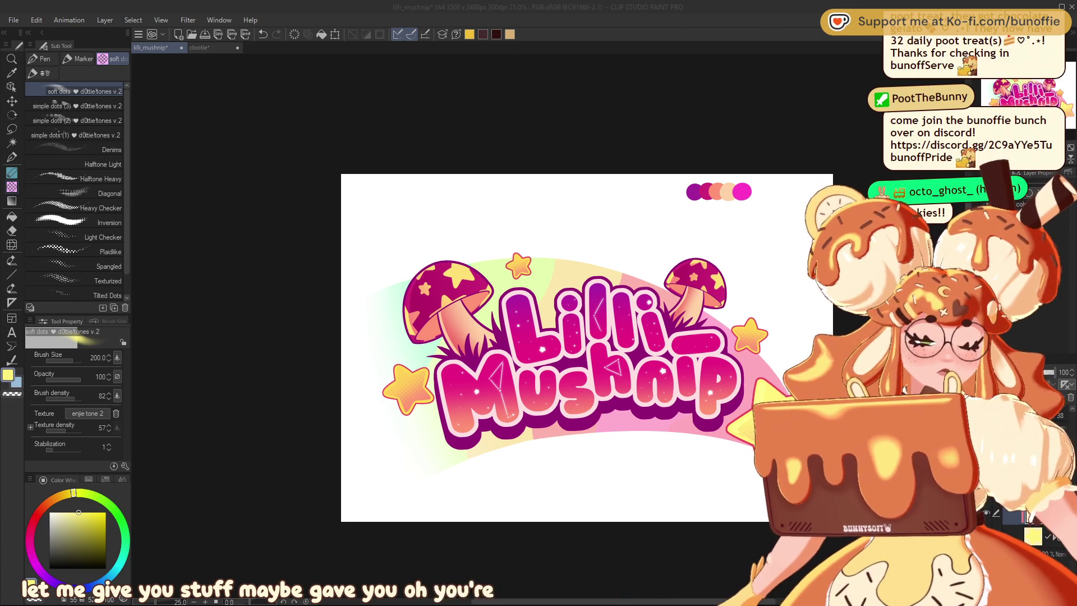
pyautogui.moveTo(561, 337); pyautogui.dragTo(520, 322)
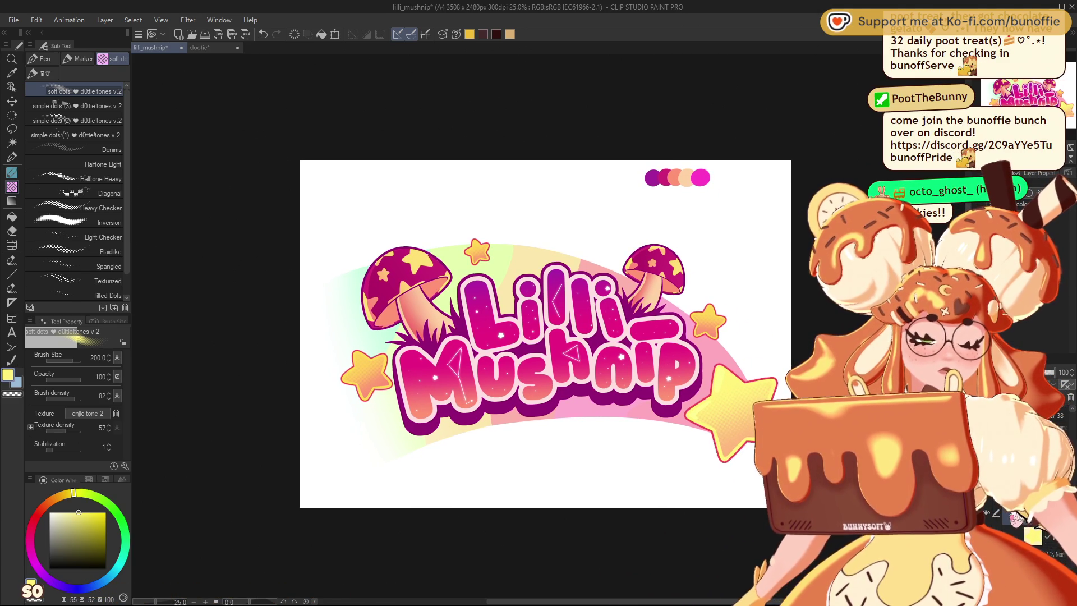
# Step: Preview the logo in greyscale at small size, then return it to full colour
pyautogui.hotkey('ctrl', '-')
pyautogui.hotkey('ctrl', '-')
pyautogui.hotkey('ctrl', '-')
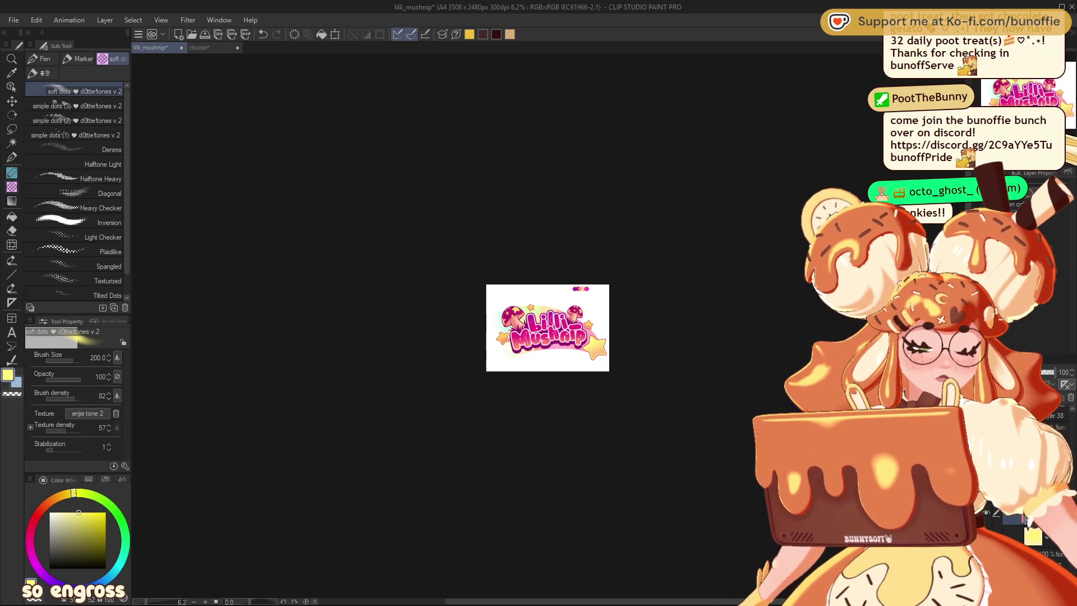
pyautogui.hotkey('ctrl', '+')
pyautogui.hotkey('ctrl', '+')
pyautogui.hotkey('ctrl', '+')
pyautogui.moveTo(538, 303); pyautogui.dragTo(534, 307)
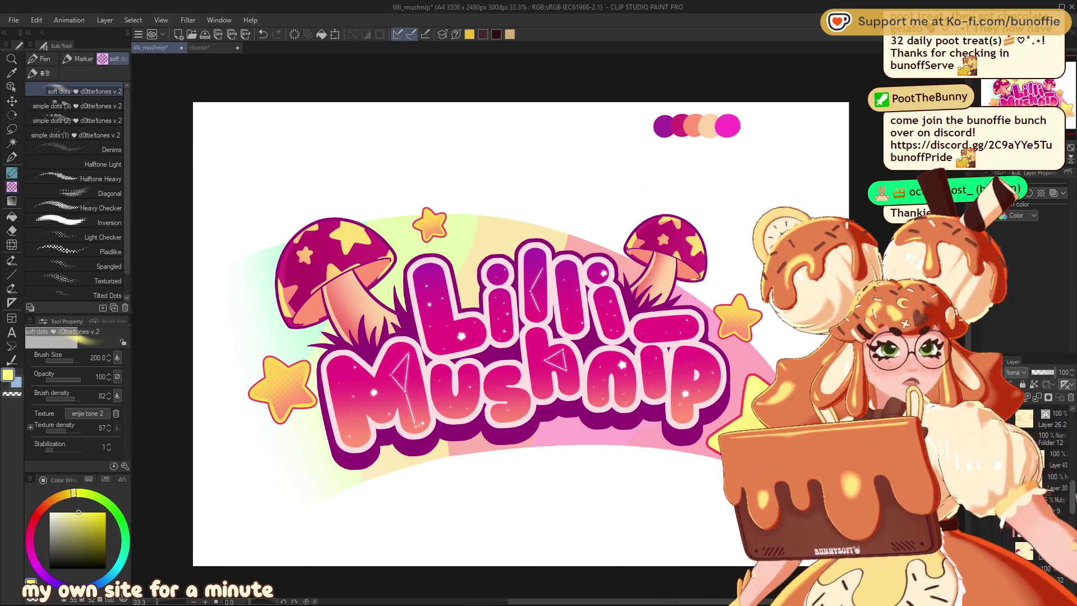
pyautogui.hotkey('ctrl', 'shift', 'u')
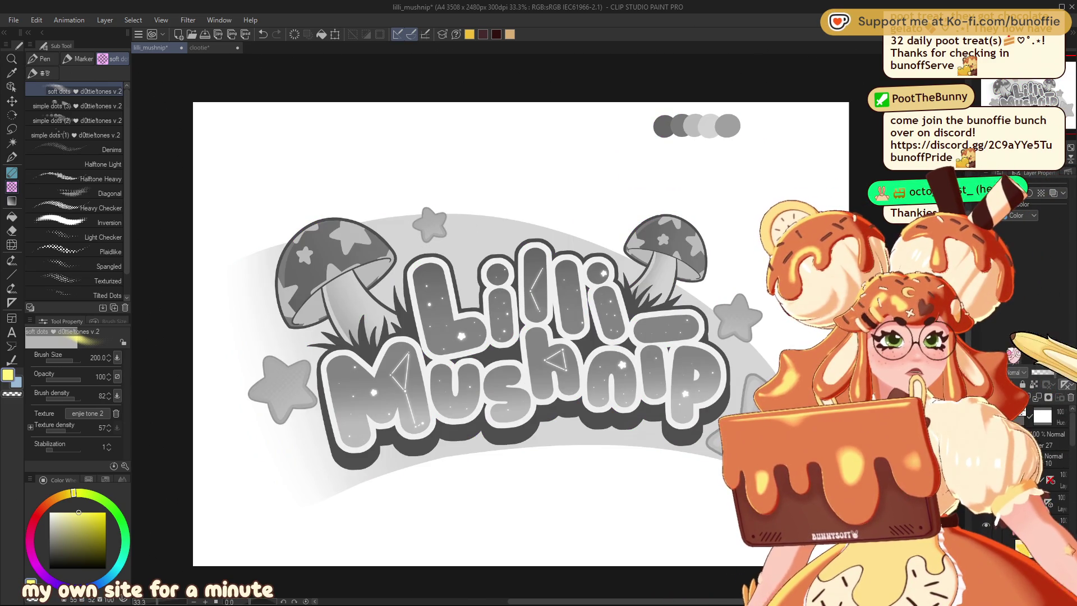
pyautogui.hotkey('ctrl', '-')
pyautogui.hotkey('ctrl', '-')
pyautogui.hotkey('ctrl', '-')
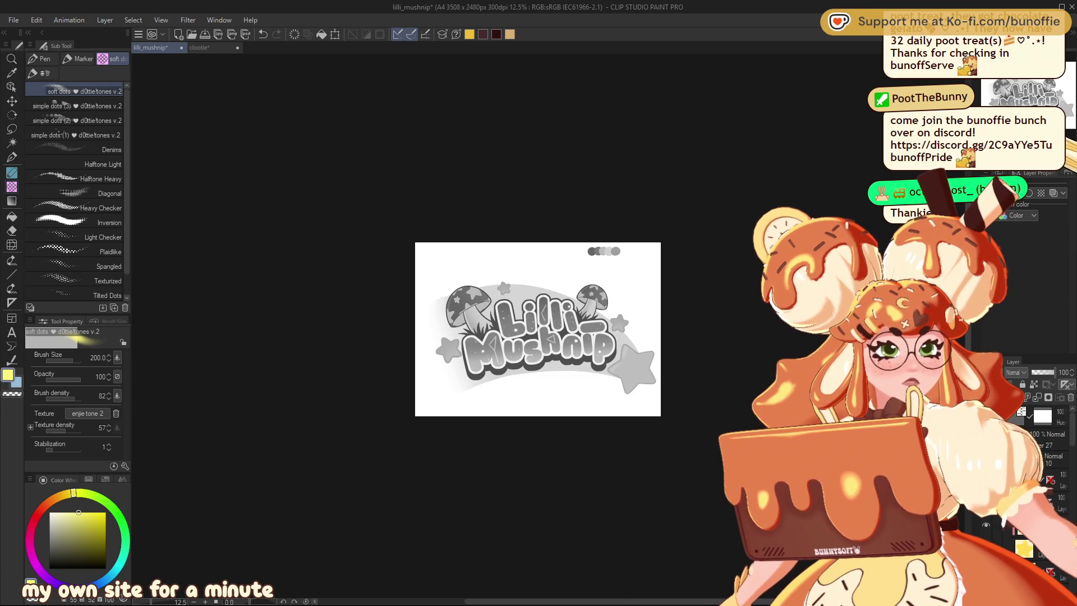
pyautogui.hotkey('ctrl', '+')
pyautogui.hotkey('ctrl', '+')
pyautogui.hotkey('ctrl', '+')
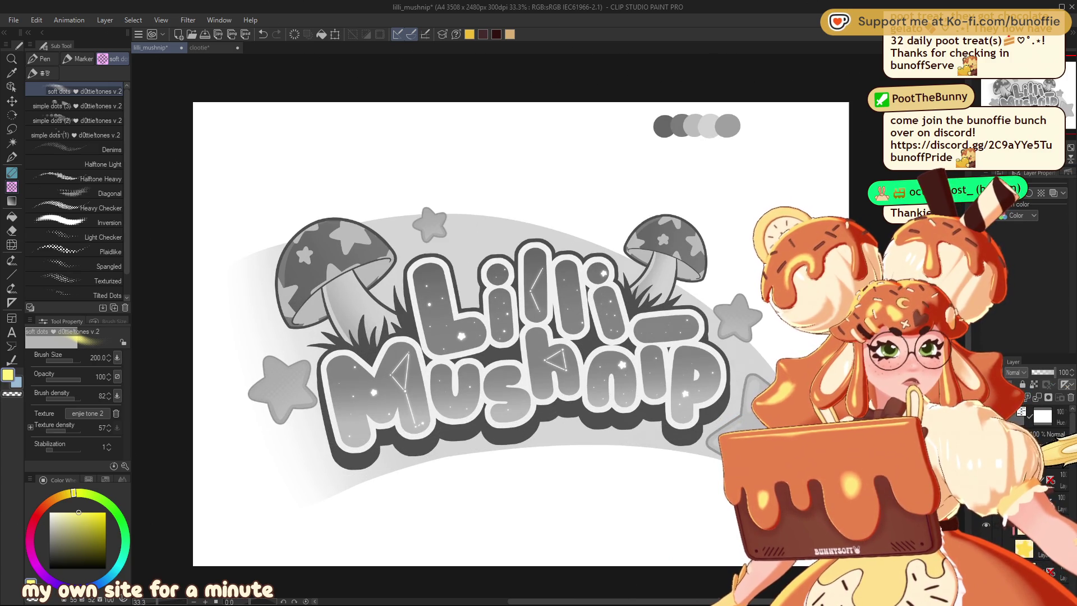
pyautogui.hotkey('ctrl', 'shift', 'u')
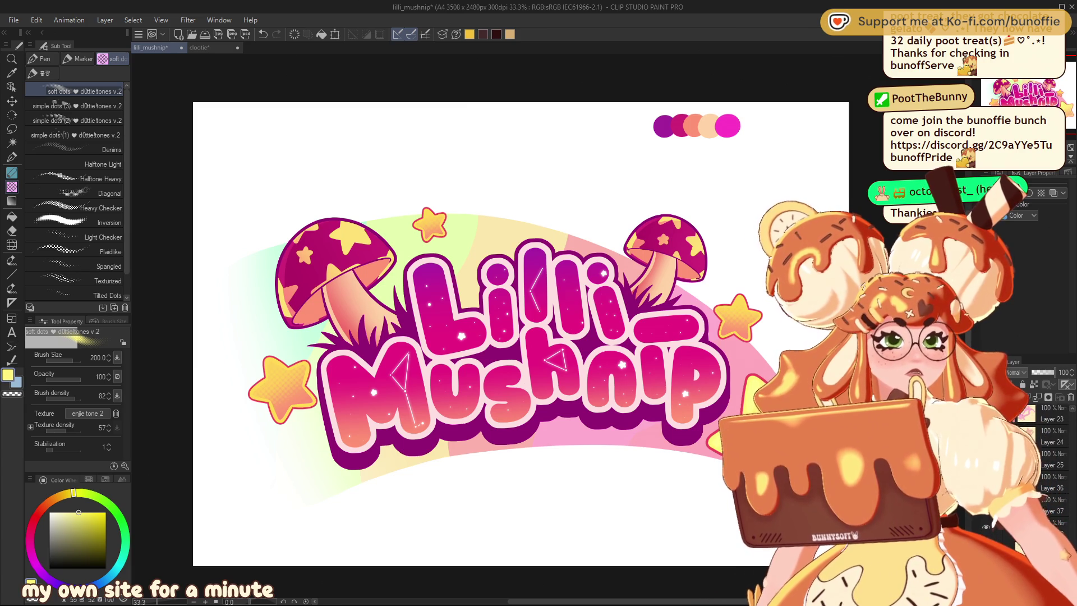
# Step: Zoom out and back in twice to judge how the colour logo reads small
pyautogui.scroll(-2, 1043, 449)
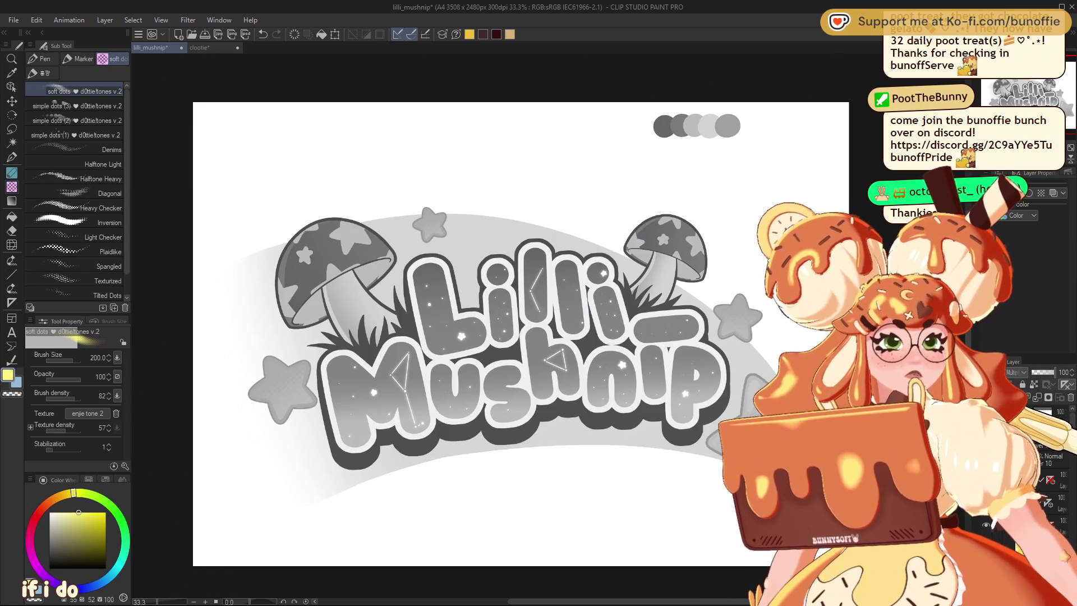
pyautogui.hotkey('ctrl', '-')
pyautogui.hotkey('ctrl', '-')
pyautogui.hotkey('ctrl', '-')
pyautogui.hotkey('ctrl', '-')
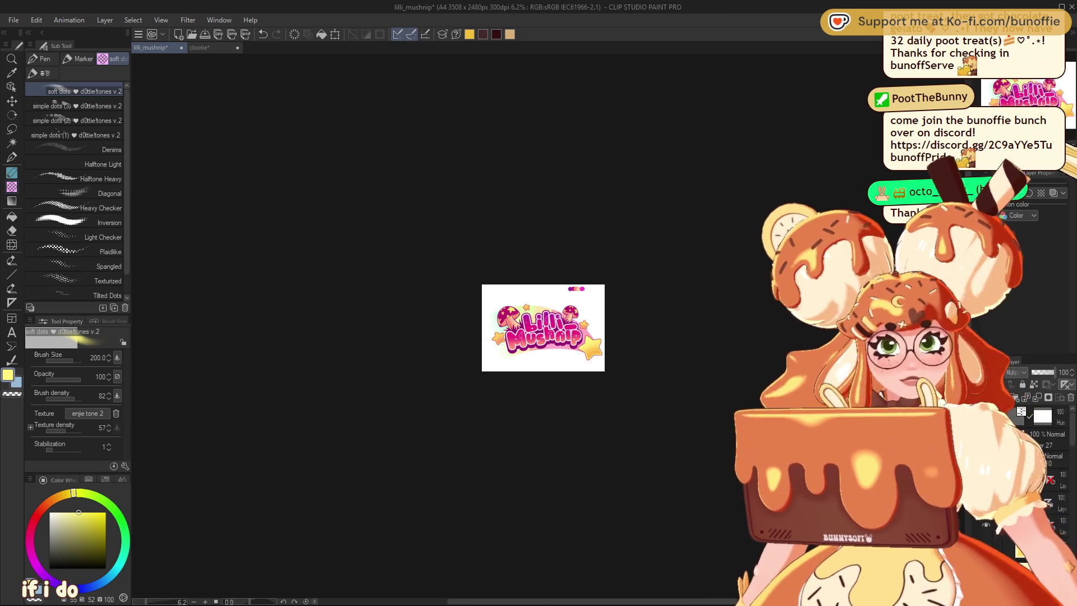
pyautogui.hotkey('ctrl', '+')
pyautogui.hotkey('ctrl', '+')
pyautogui.hotkey('ctrl', '+')
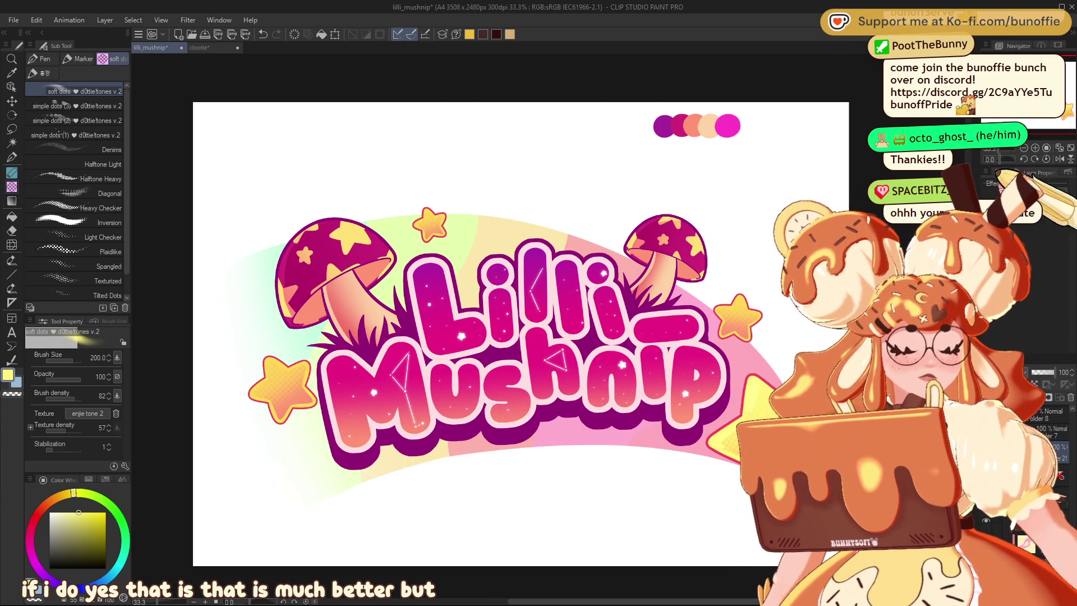
pyautogui.hotkey('ctrl', '-')
pyautogui.hotkey('ctrl', '-')
pyautogui.hotkey('ctrl', '-')
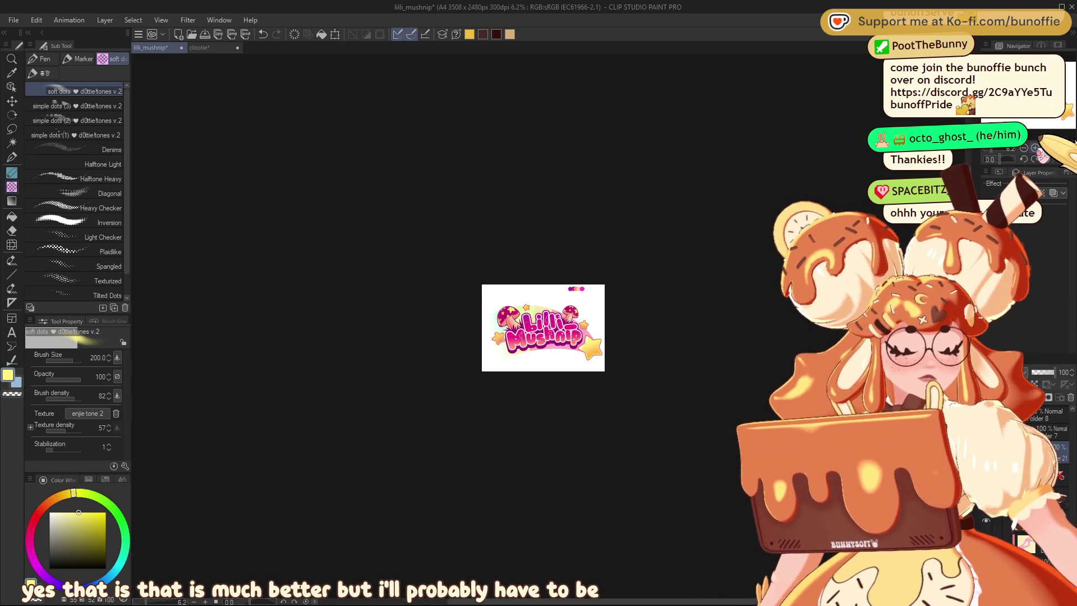
pyautogui.hotkey('ctrl', '+')
pyautogui.hotkey('ctrl', '+')
pyautogui.hotkey('ctrl', '+')
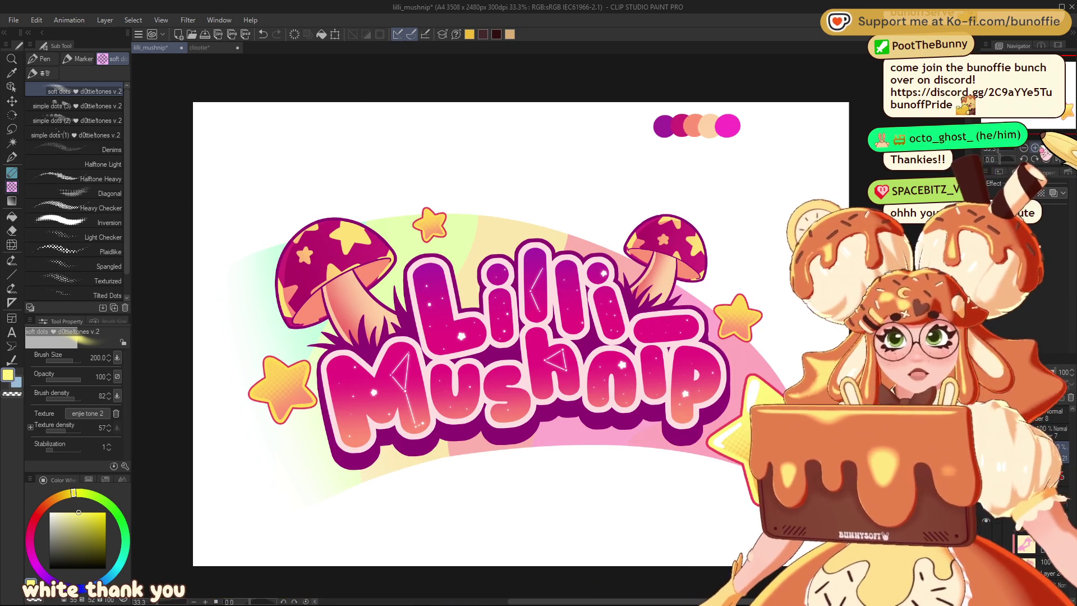
# Step: Zoom to 50% over the lettering and activate the Fill tool referring only to the editing layer
pyautogui.hotkey('ctrl', '+')
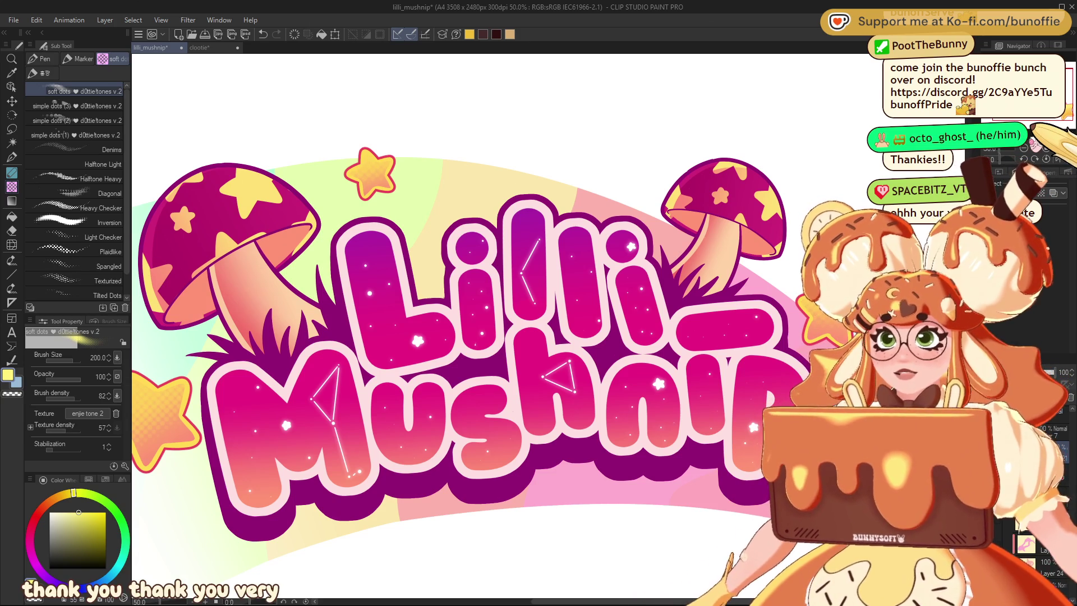
pyautogui.moveTo(443, 325)
pyautogui.mouseDown()
pyautogui.moveTo(639, 326)
pyautogui.moveTo(371, 240)
pyautogui.moveTo(124, 236)
pyautogui.mouseUp()
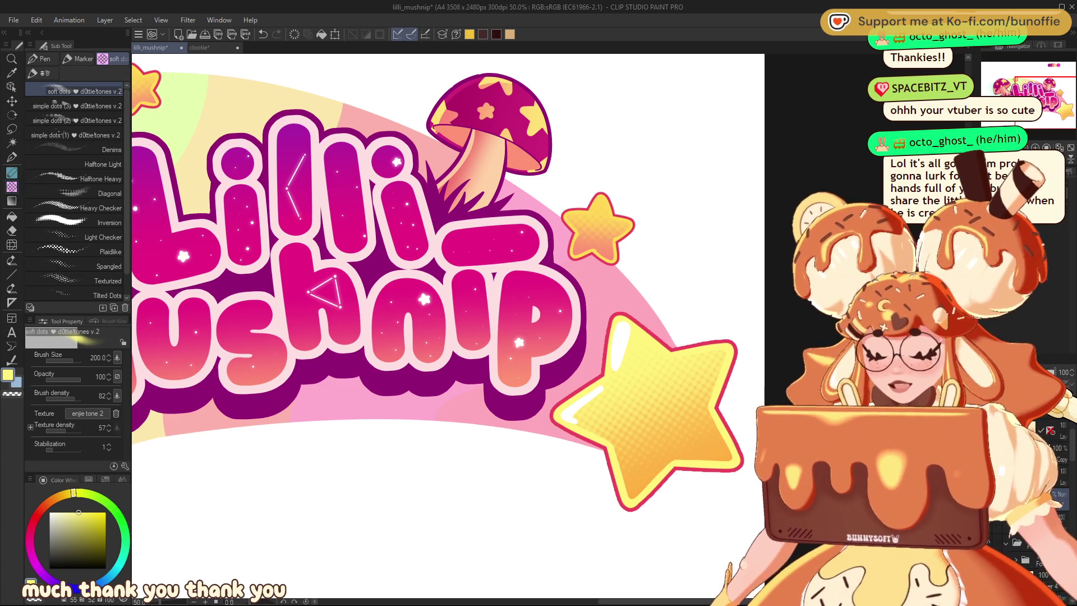
pyautogui.press('g')
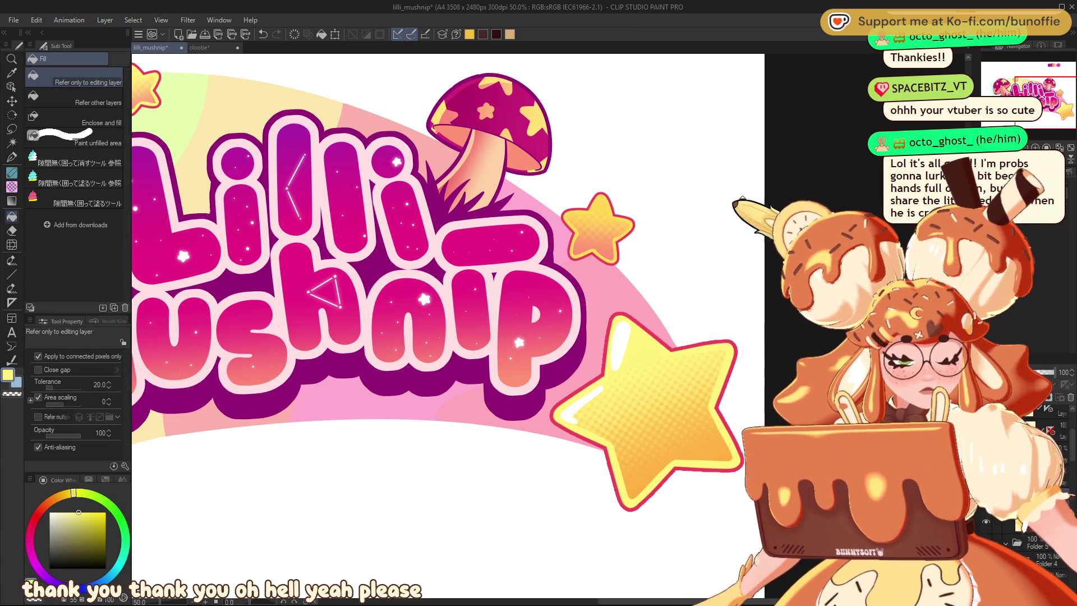
pyautogui.scroll(-5, 443, 326)
pyautogui.scroll(5, 392, 337)
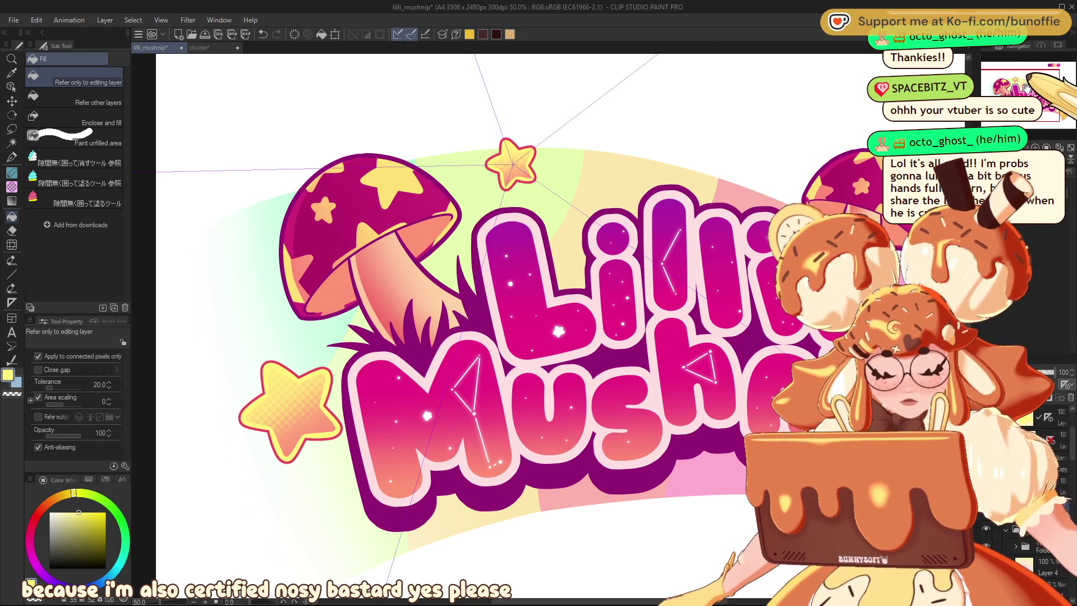
pyautogui.scroll(-2, 512, 163)
pyautogui.scroll(3, 617, 280)
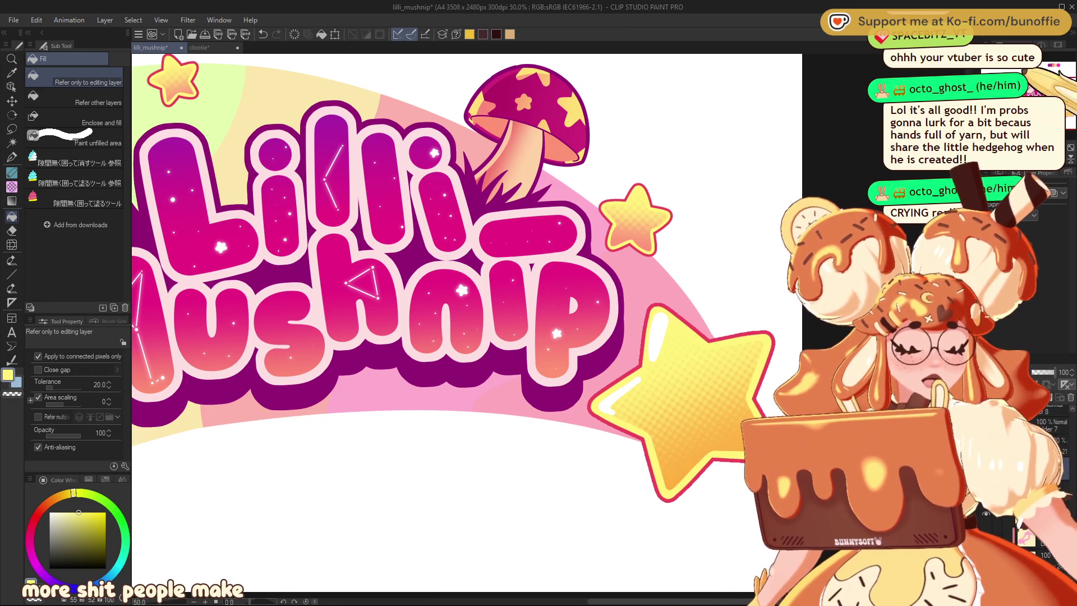
# Step: Pick orange and try a peach fill, undoing the accidental whole-canvas fill
pyautogui.click(51, 500)
pyautogui.hotkey('ctrl', 'z')
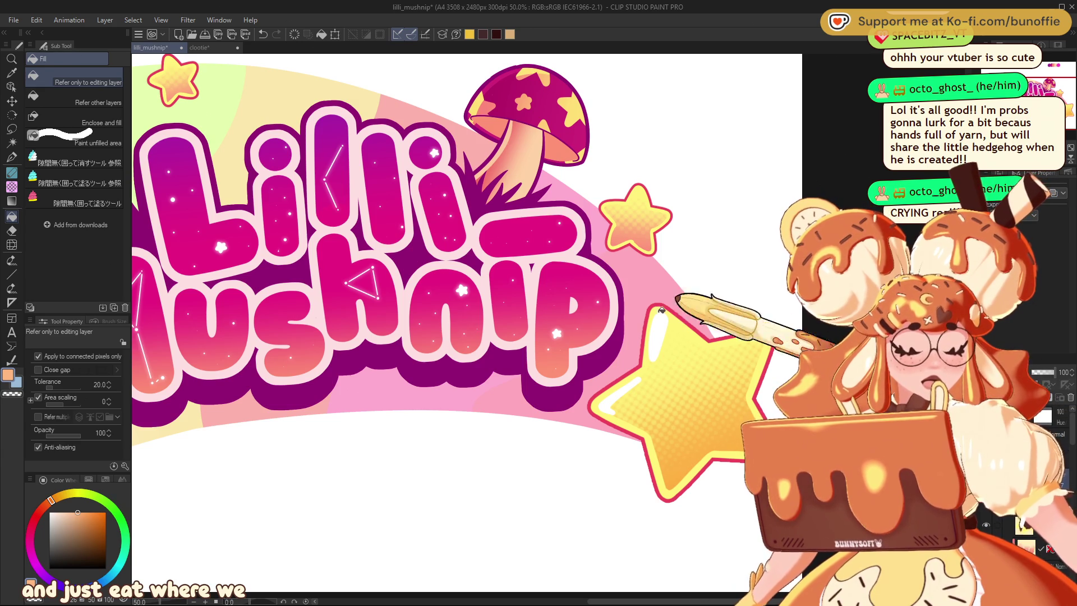
pyautogui.press('g')
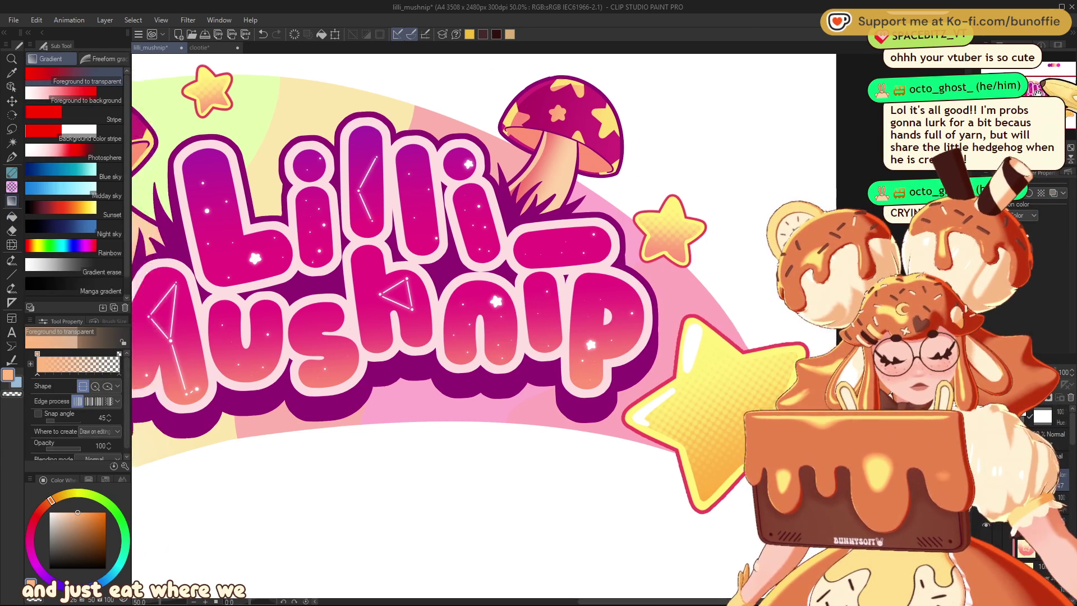
pyautogui.hscroll(-10, 543, 246)
pyautogui.press('g')
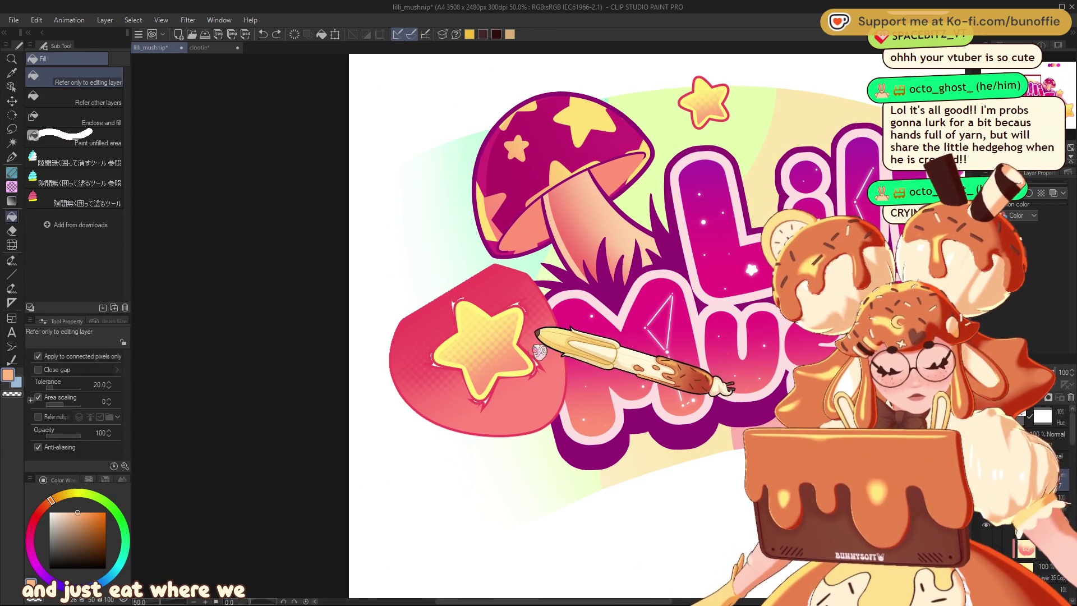
pyautogui.click(521, 356)
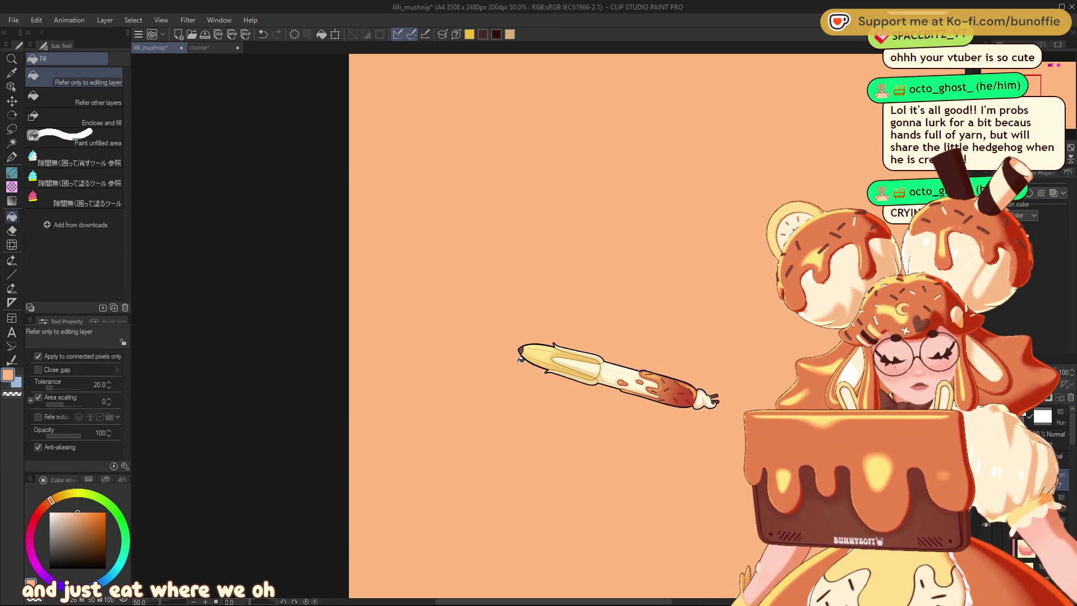
pyautogui.hotkey('ctrl', 'z')
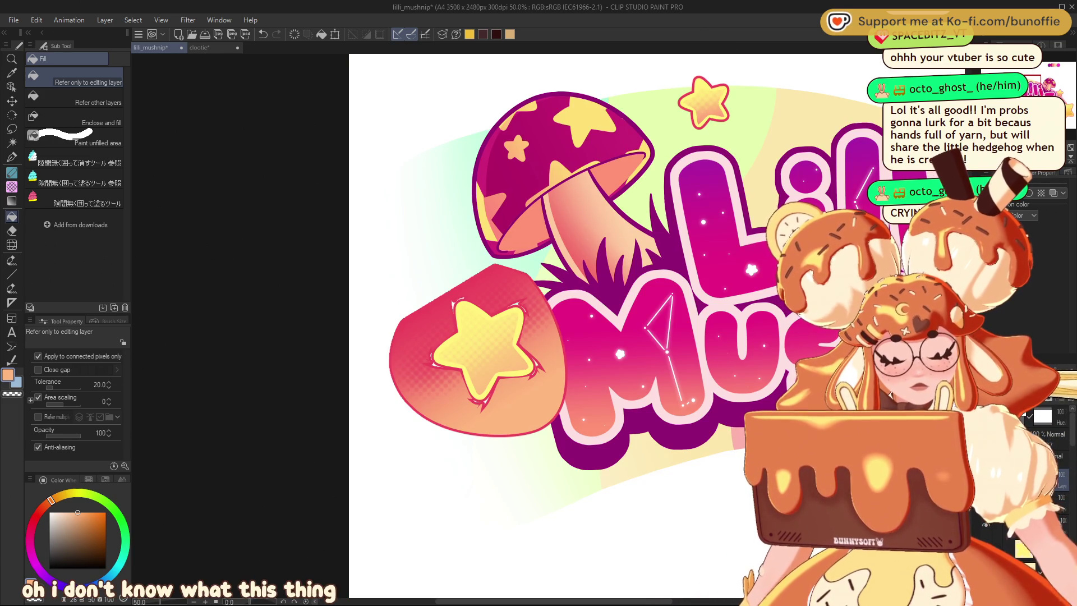
# Step: Undo away the red blob behind the left star and the pink blob behind the right star
pyautogui.hotkey('ctrl', 'z')
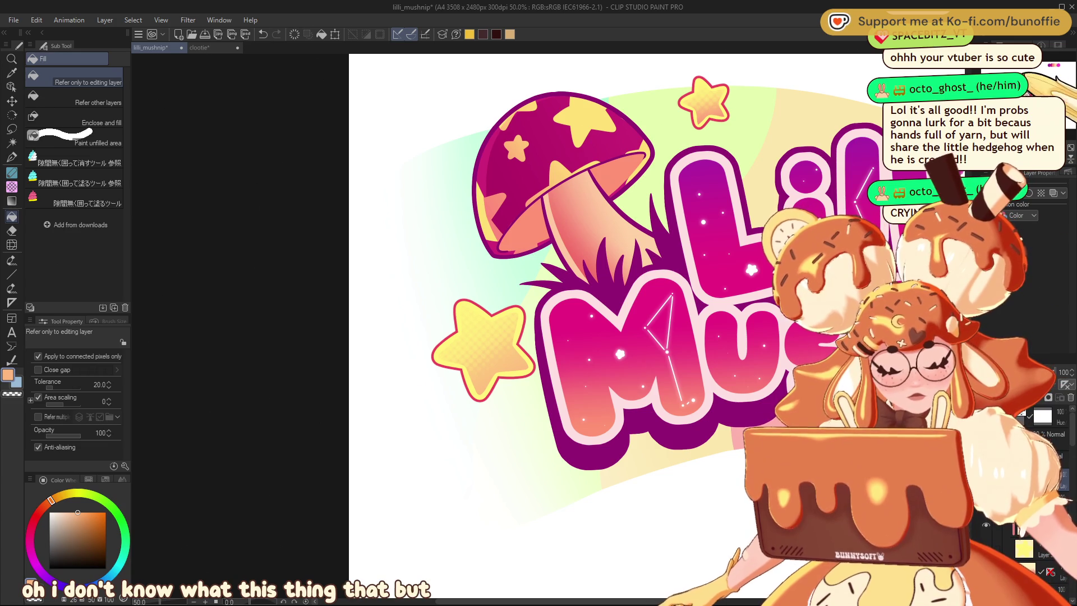
pyautogui.moveTo(505, 281)
pyautogui.mouseDown()
pyautogui.moveTo(690, 387)
pyautogui.moveTo(639, 398)
pyautogui.mouseUp()
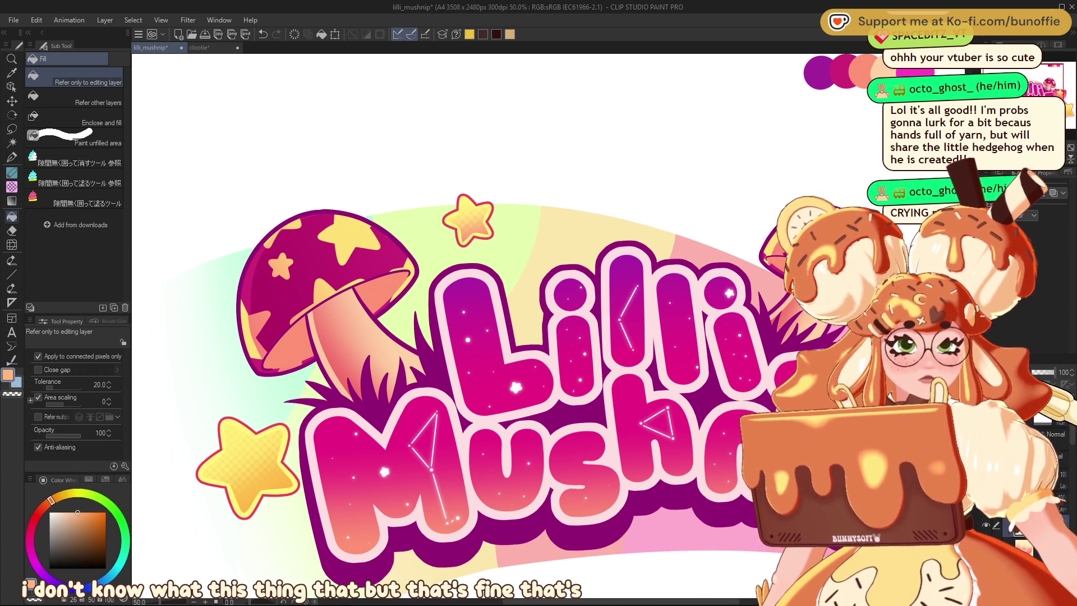
pyautogui.hscroll(5, 476, 325)
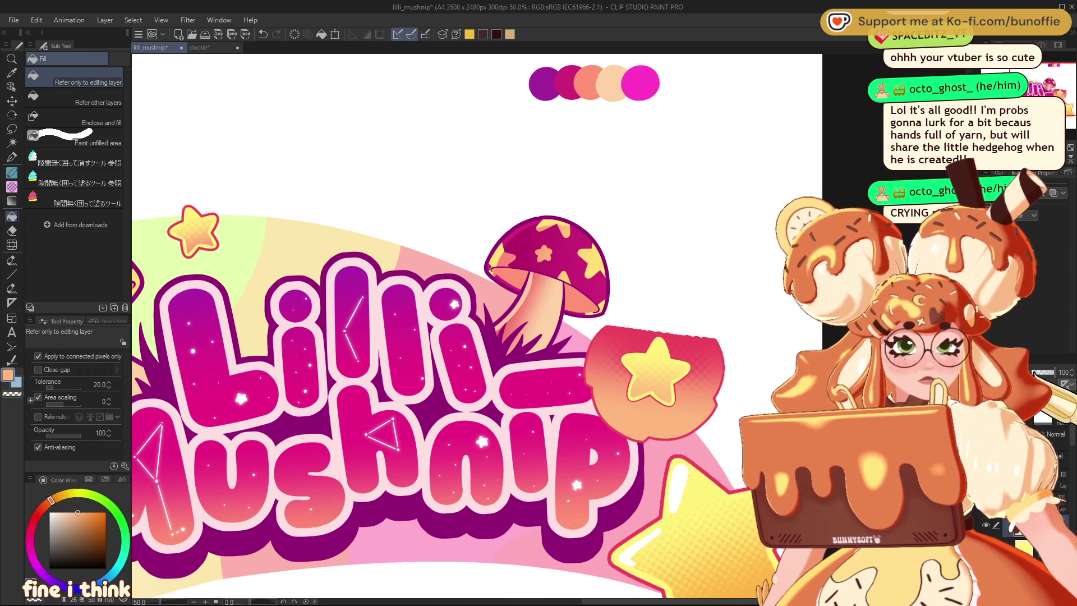
pyautogui.hotkey('ctrl', 'z')
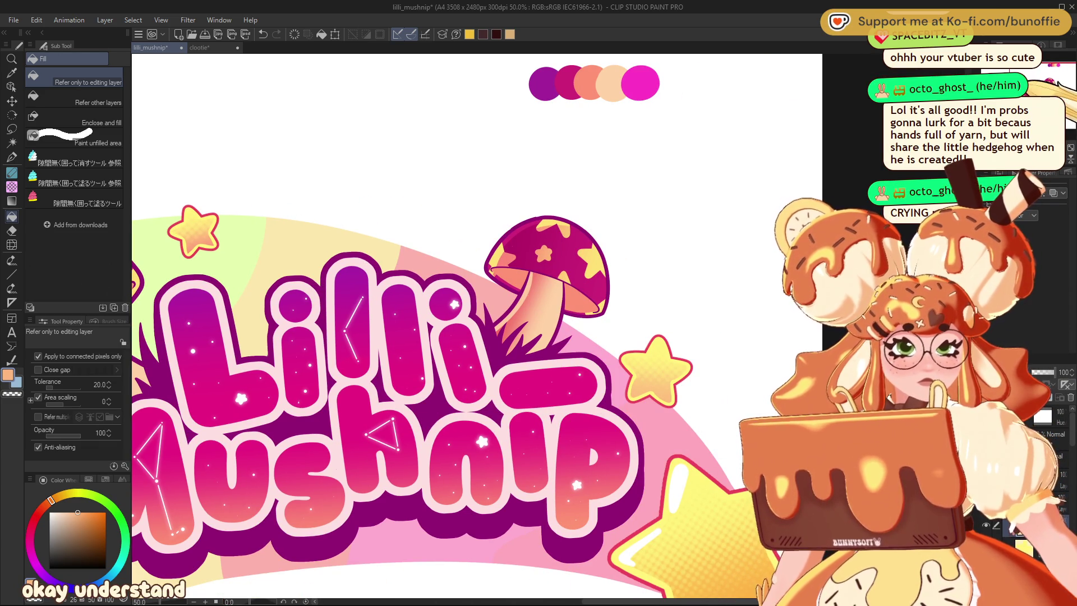
pyautogui.hscroll(-5, 421, 325)
pyautogui.hscroll(-5, 505, 336)
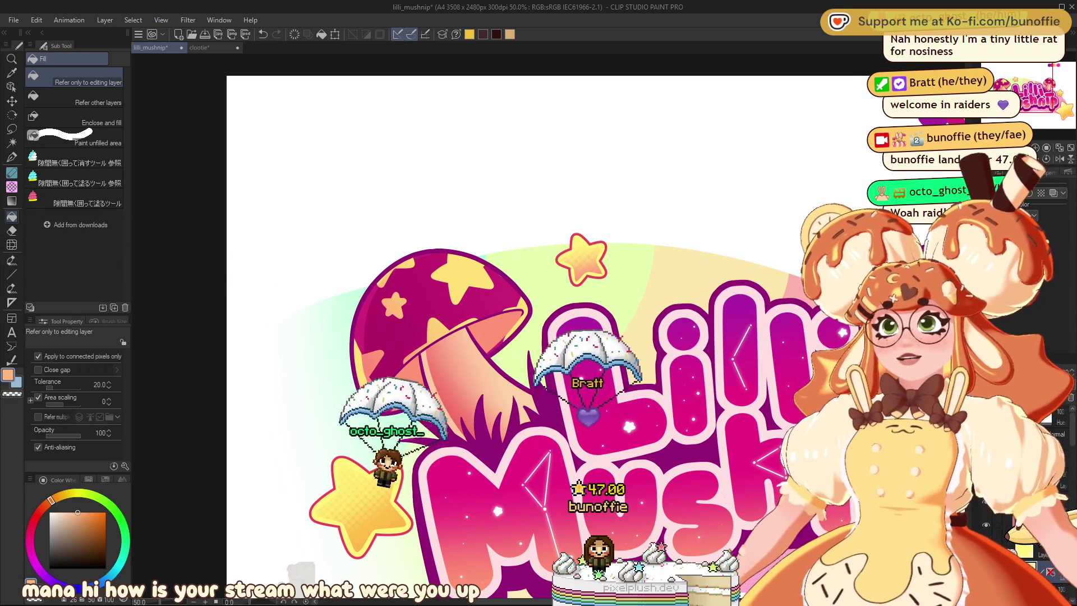
# Step: Zoom out from 50% to 33.3% so the whole logo fits the window
pyautogui.hotkey('ctrl', '-')
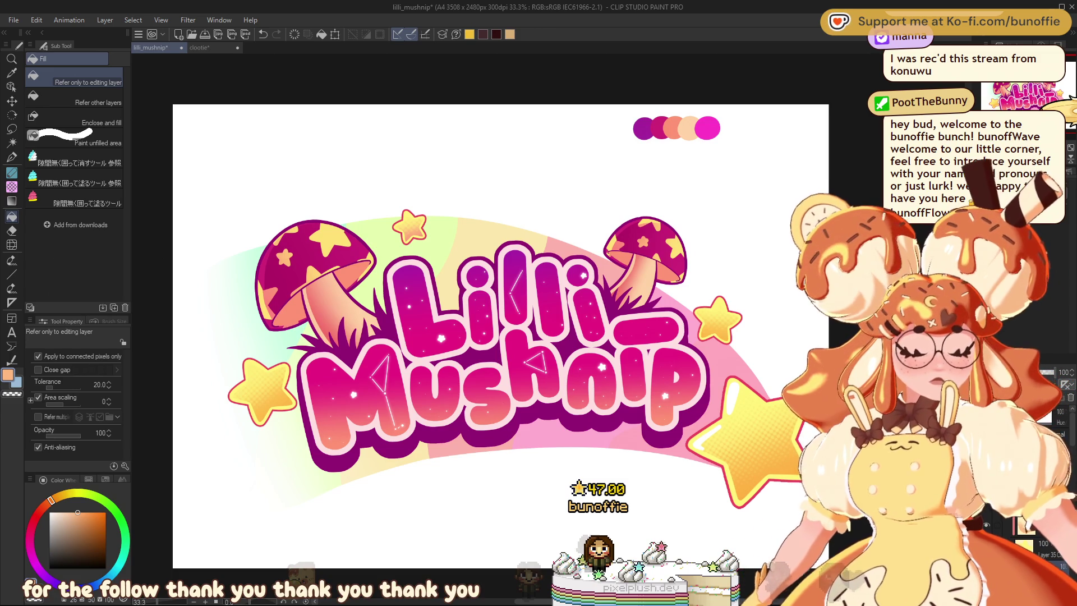
pyautogui.hscroll(-1, 505, 337)
pyautogui.moveTo(505, 337); pyautogui.dragTo(516, 325)
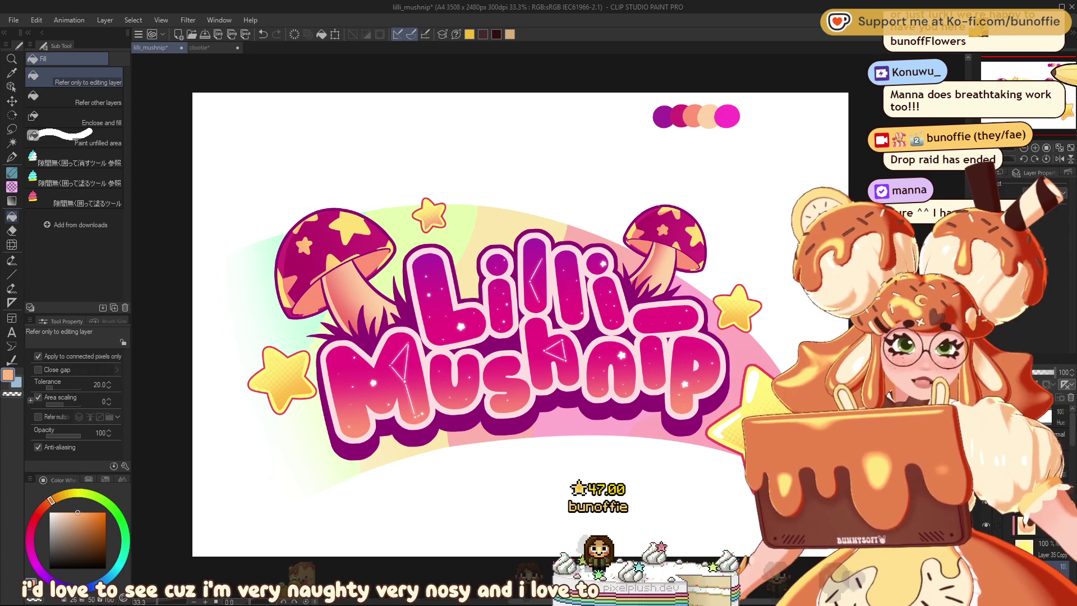
pyautogui.hscroll(-1, 520, 324)
pyautogui.hscroll(-1, 532, 324)
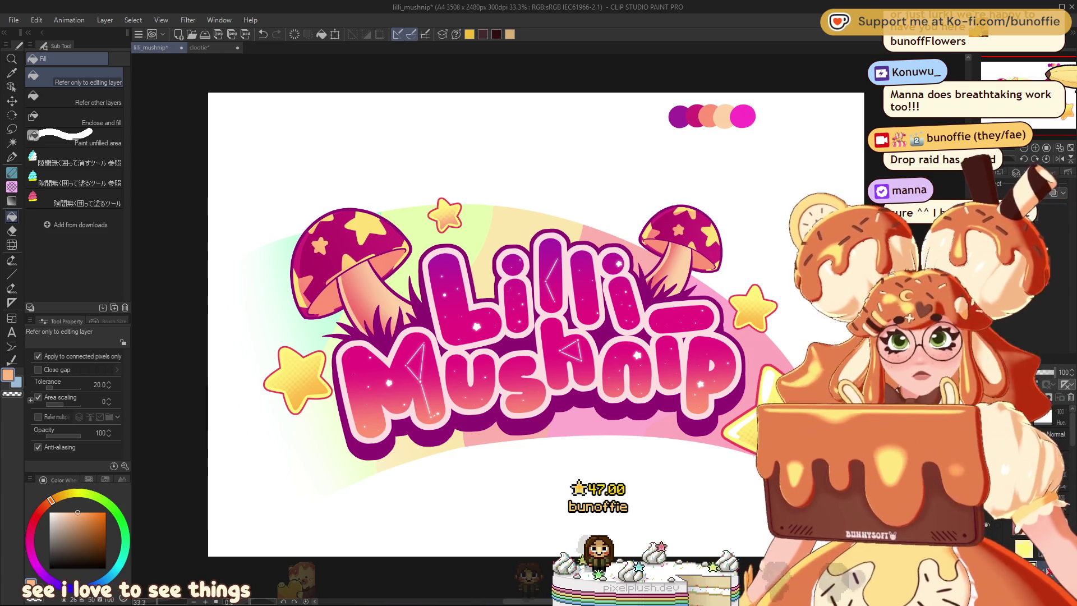
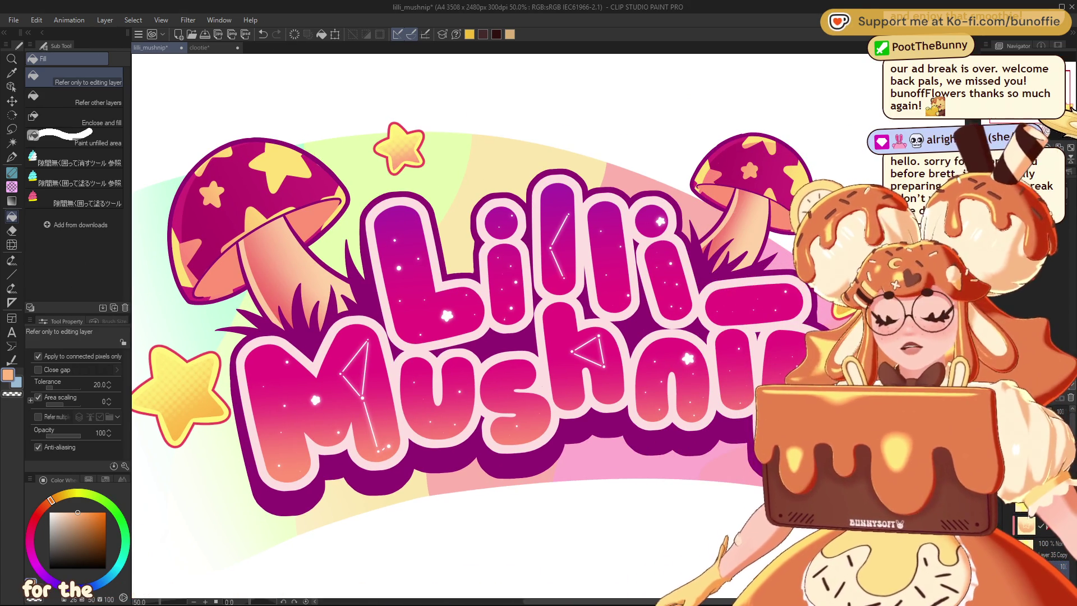
# Step: Apply the colour adjustment turning the left mushroom cap from dark purple to bright pink-magenta
pyautogui.click(11, 157)
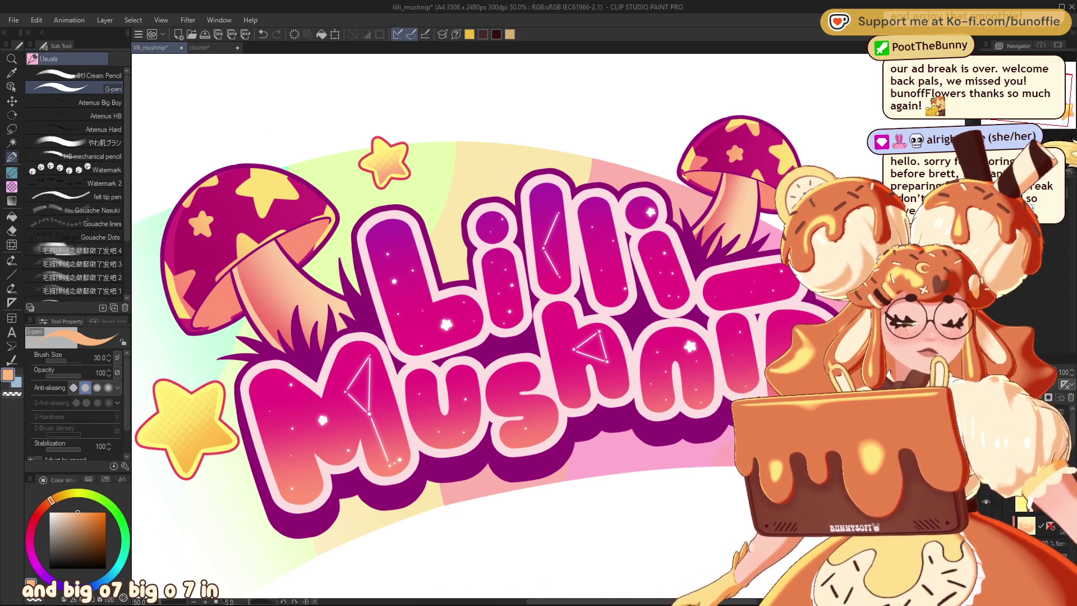
pyautogui.hotkey('ctrl', '-')
pyautogui.hotkey('ctrl', '-')
pyautogui.hotkey('ctrl', '-')
pyautogui.hotkey('ctrl', '-')
pyautogui.hotkey('ctrl', '-')
pyautogui.hotkey('ctrl', '-')
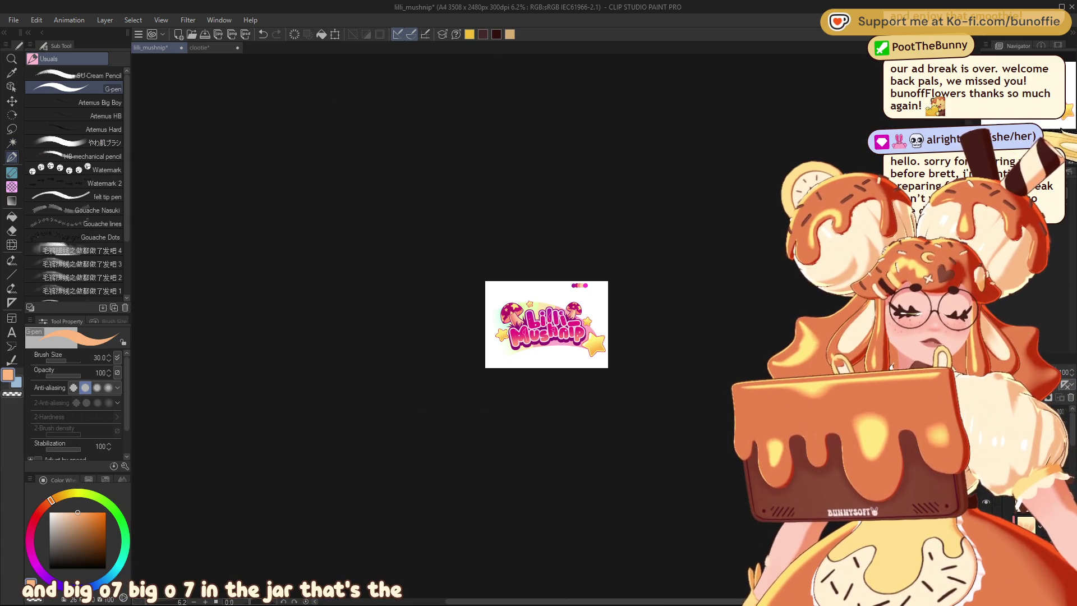
pyautogui.hotkey('ctrl', '+')
pyautogui.hotkey('ctrl', '+')
pyautogui.hotkey('ctrl', '+')
pyautogui.hotkey('ctrl', '+')
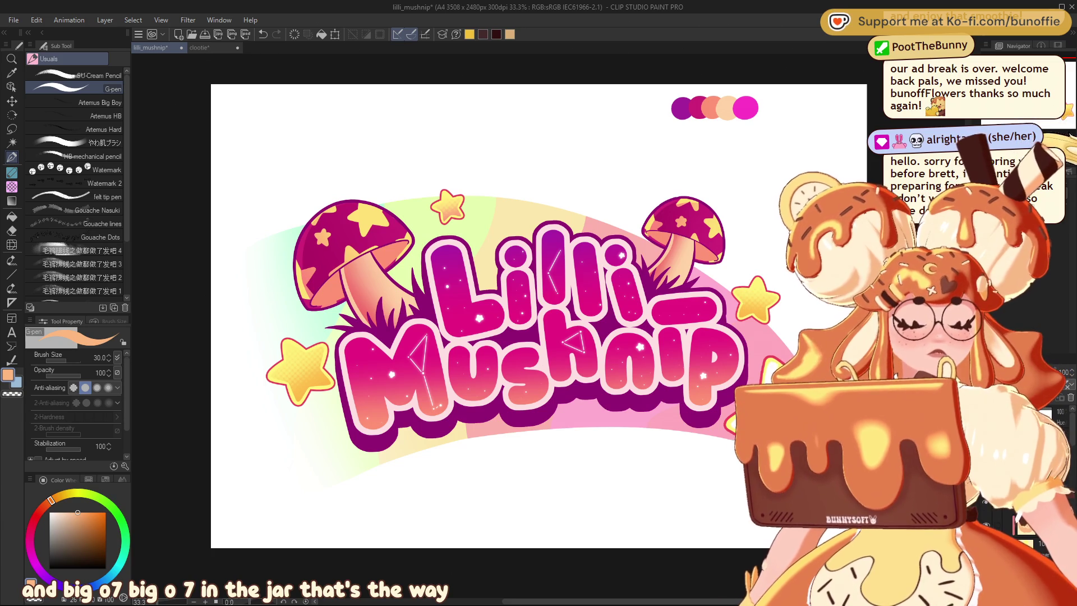
pyautogui.hotkey('ctrl', '+')
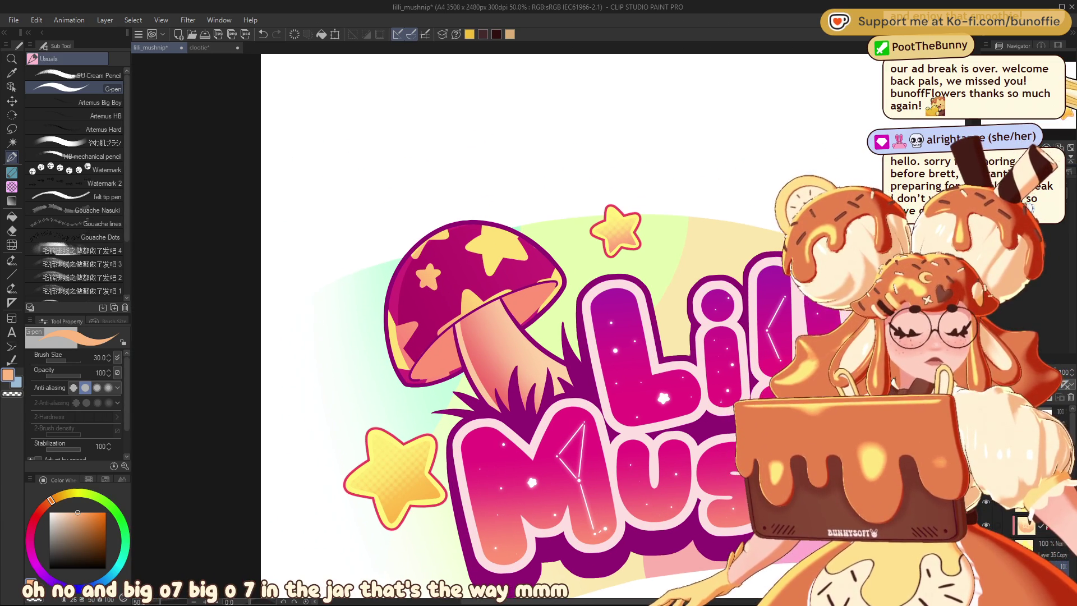
pyautogui.hscroll(1, 663, 326)
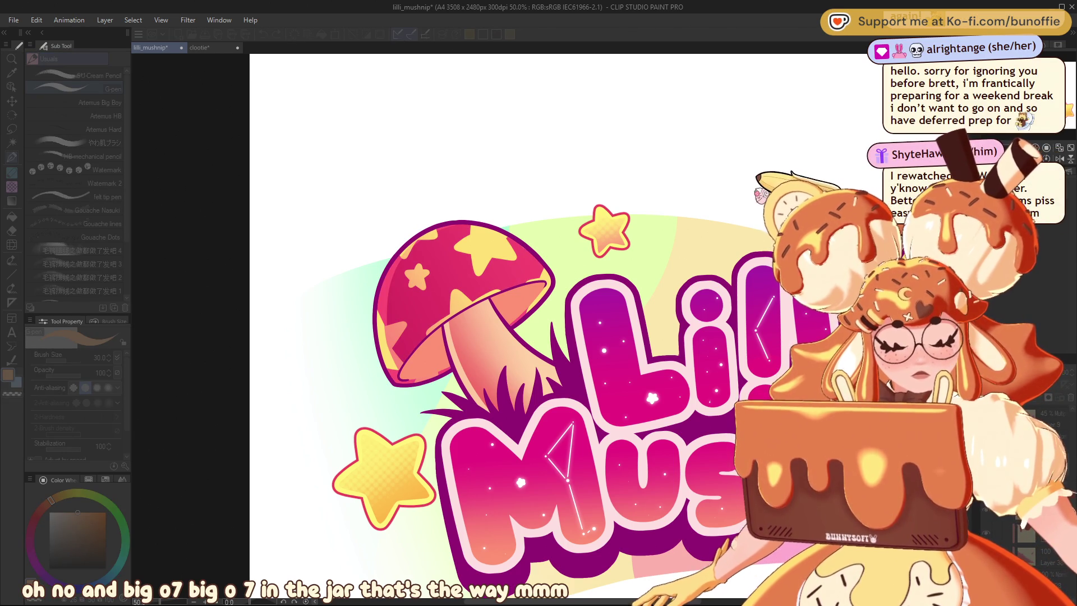
pyautogui.press('Return')
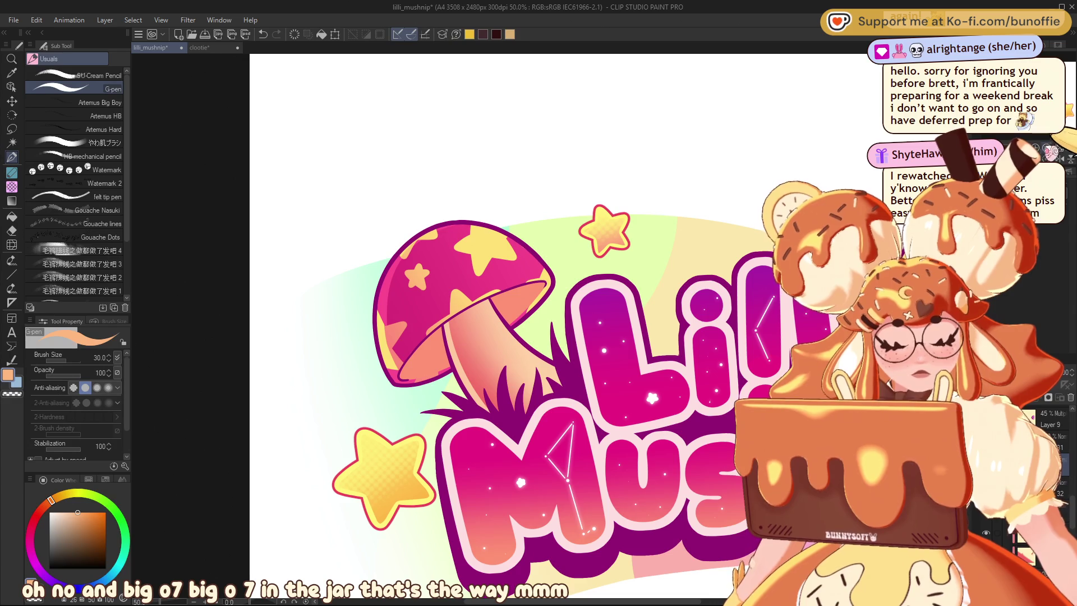
pyautogui.scroll(-6, 572, 335)
pyautogui.scroll(6, 548, 325)
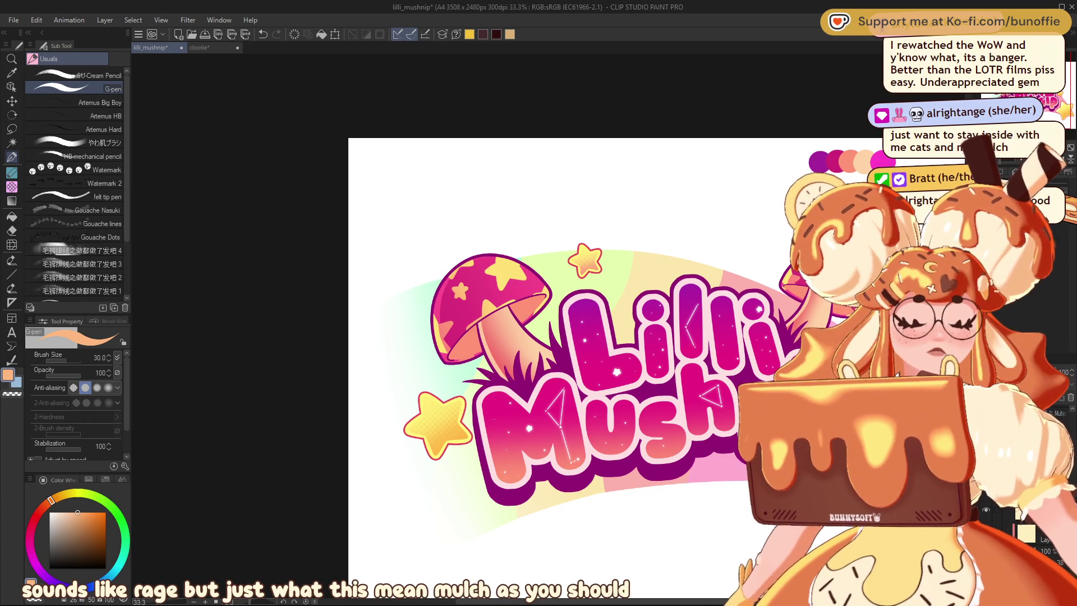
pyautogui.hotkey('ctrl', '=')
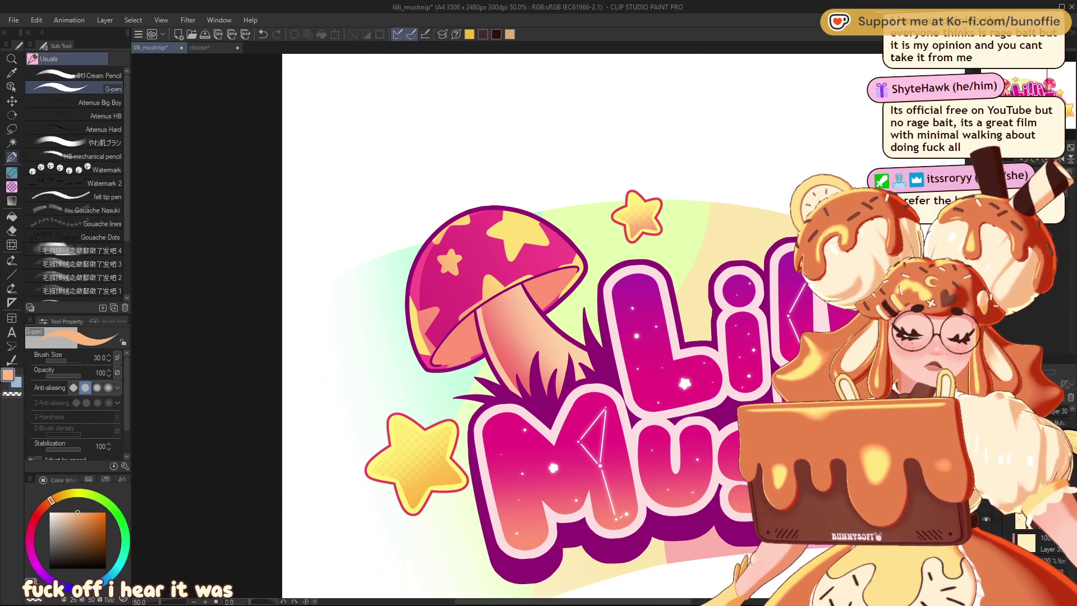
pyautogui.click(1072, 404)
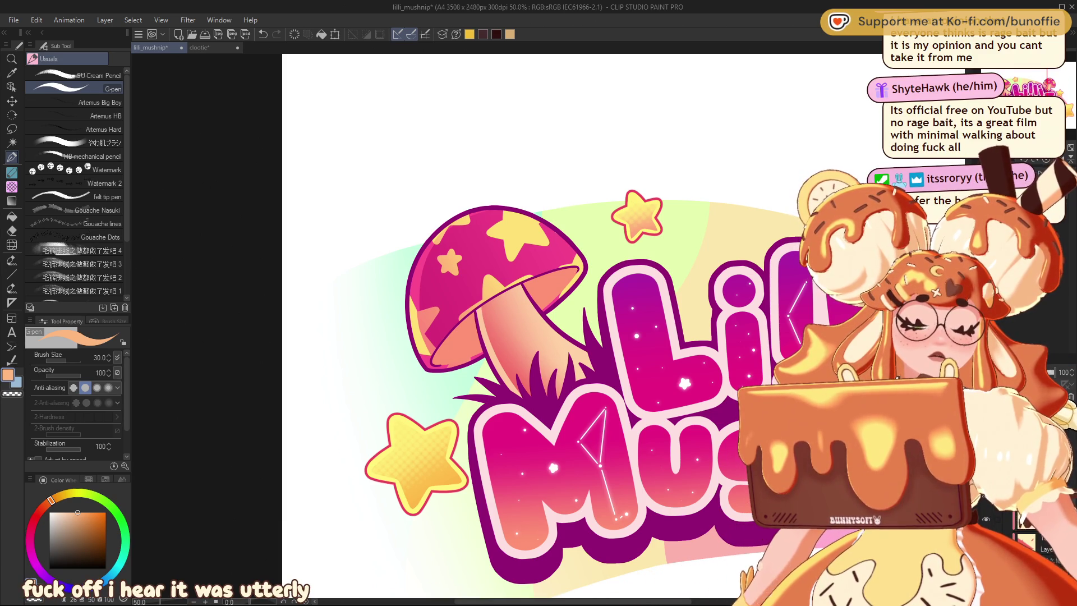
# Step: Sample the salmon mushroom underside and deepen it to a dark red painting colour
pyautogui.keyDown('alt'); pyautogui.click(467, 330); pyautogui.keyUp('alt')
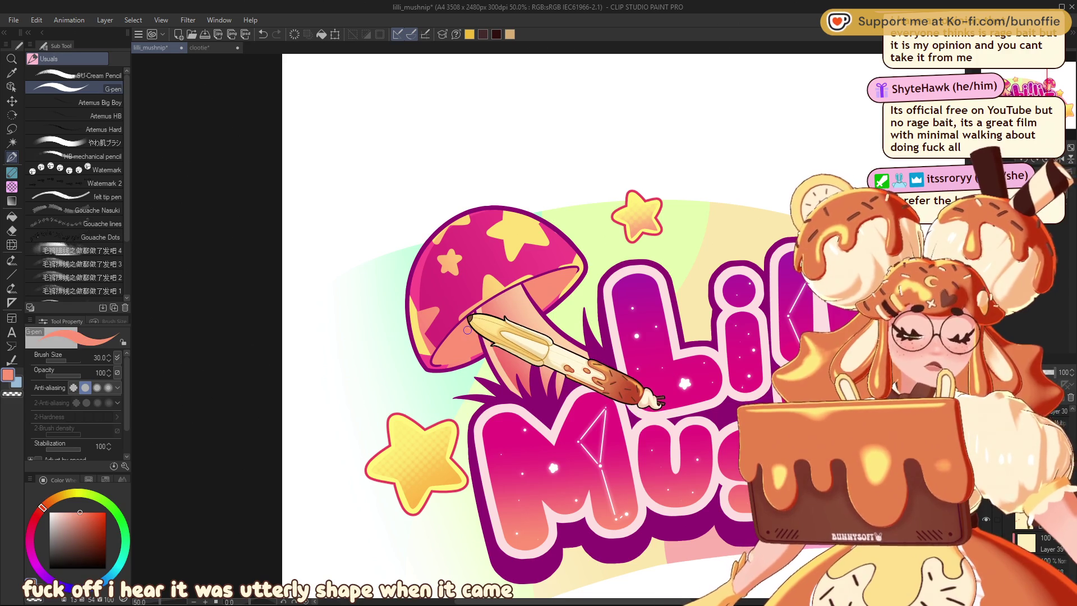
pyautogui.click(85, 520)
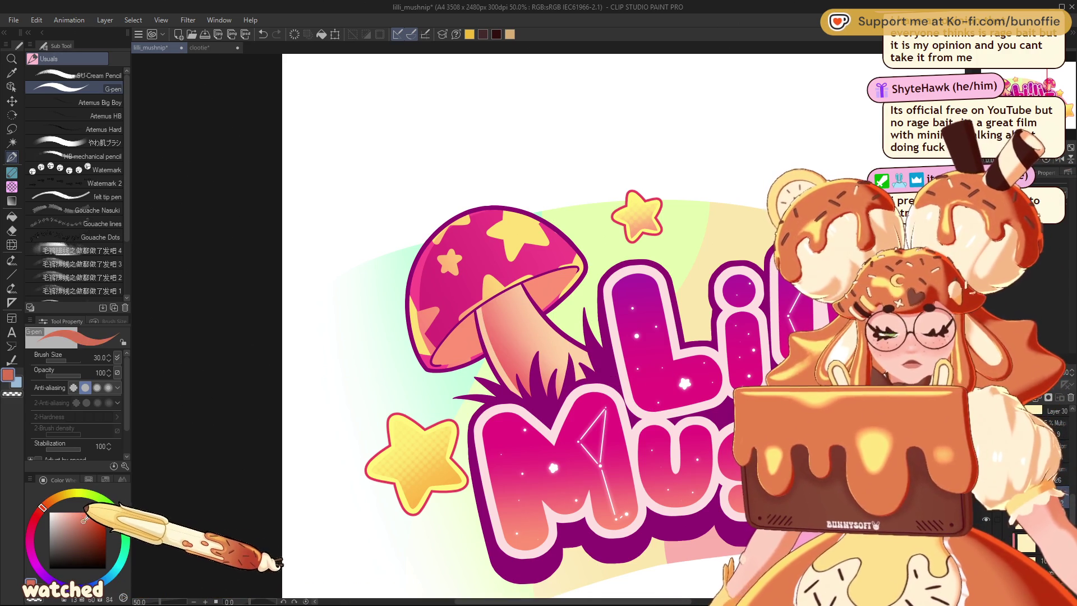
pyautogui.click(84, 527)
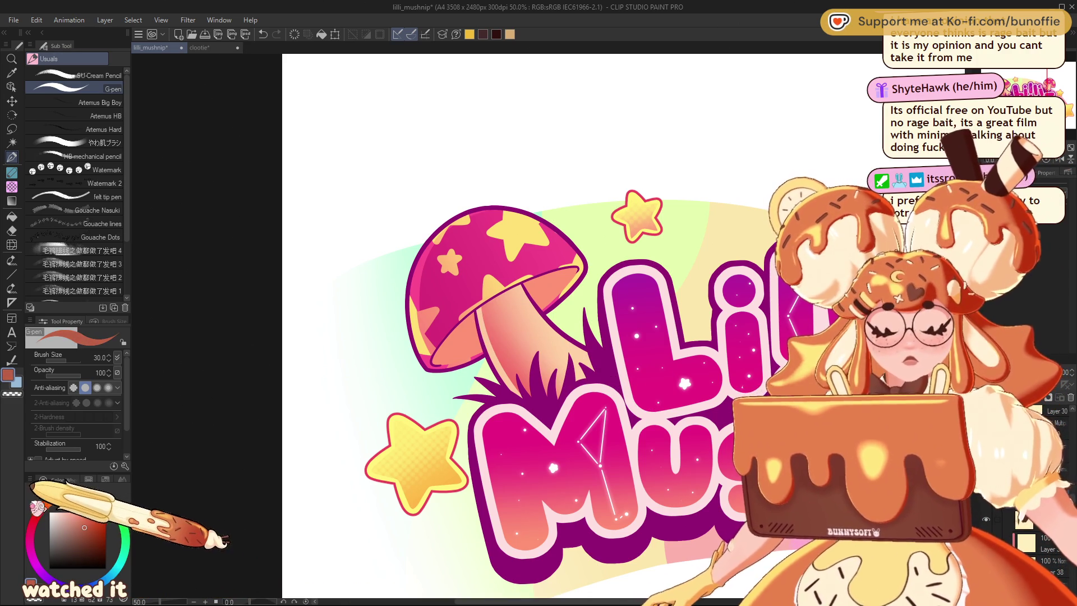
pyautogui.click(37, 513)
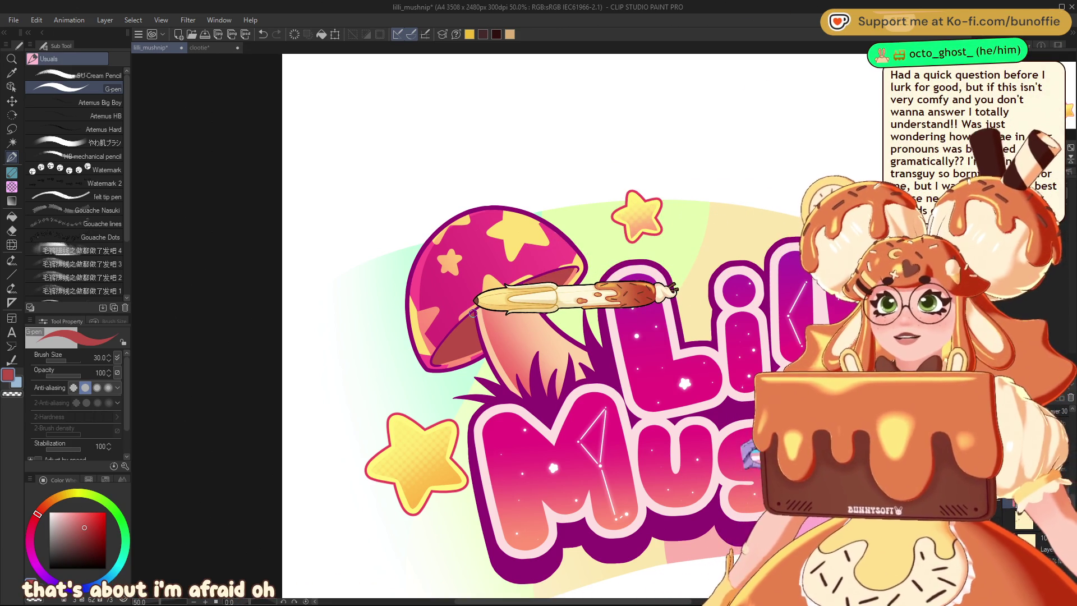
pyautogui.moveTo(473, 313); pyautogui.dragTo(58, 335)
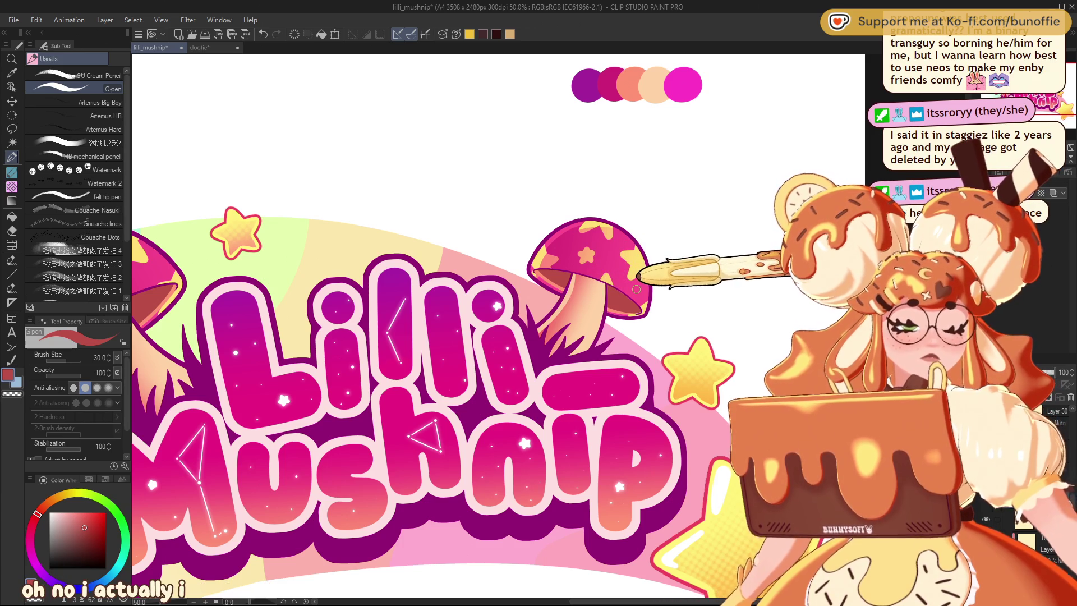
pyautogui.scroll(-1, 637, 289)
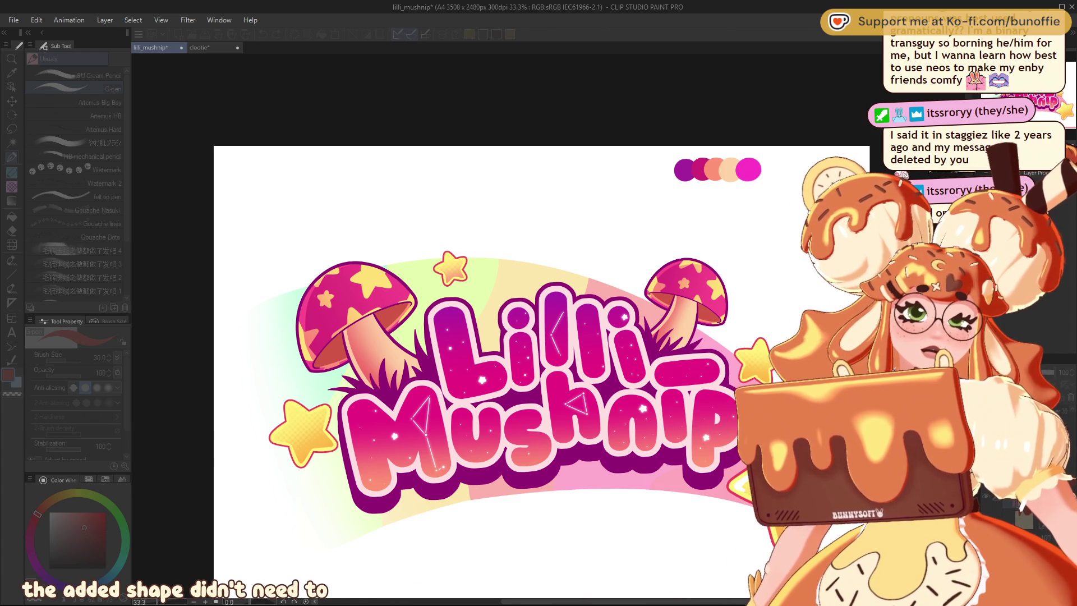
pyautogui.hotkey('alt', 'Tab')
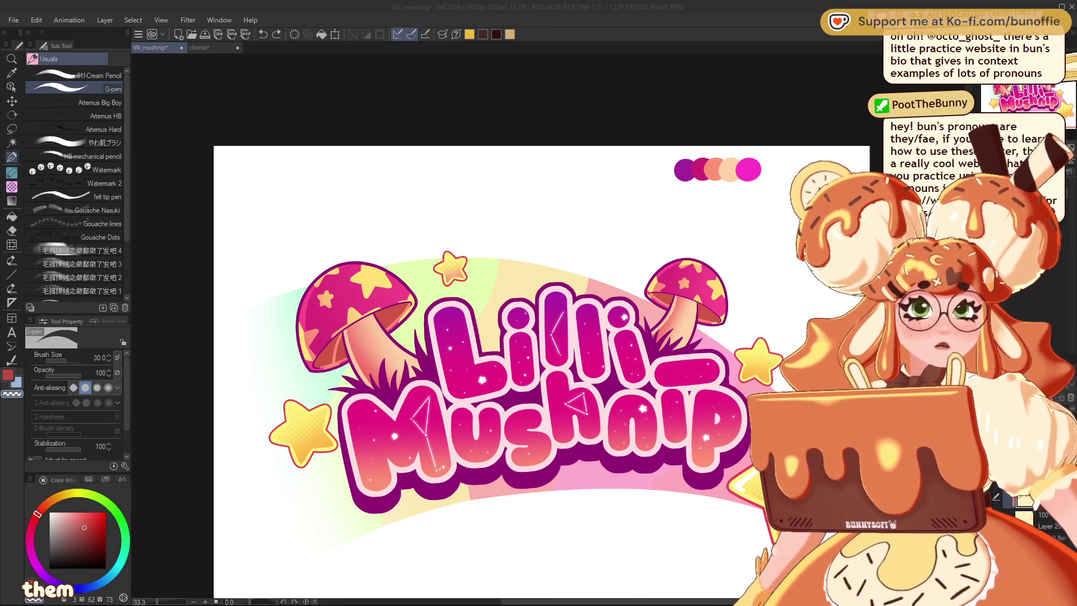
pyautogui.moveTo(538, 336); pyautogui.dragTo(523, 345)
# Step: Save the lilli_mushnip logo with Ctrl+S, then zoom out to 25%
pyautogui.hotkey('ctrl', 's')
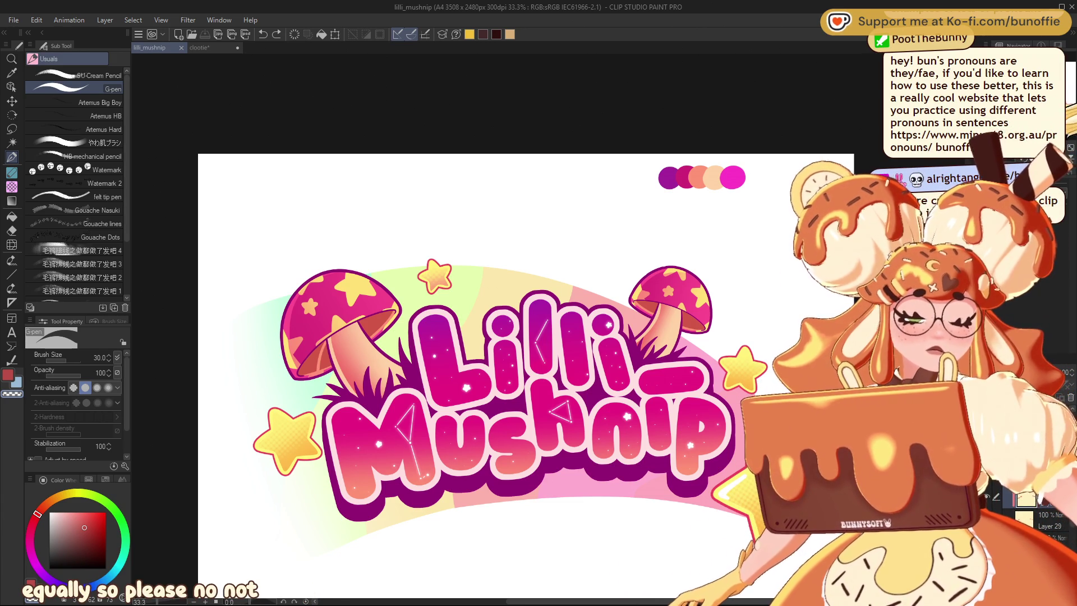
pyautogui.moveTo(504, 365); pyautogui.dragTo(540, 290)
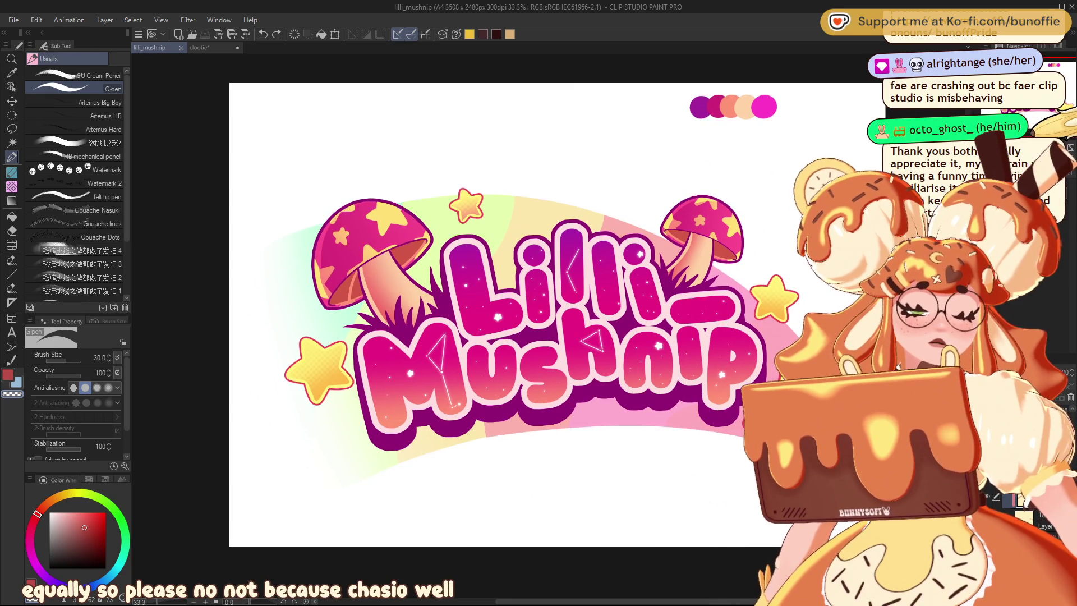
pyautogui.hotkey('ctrl', '-')
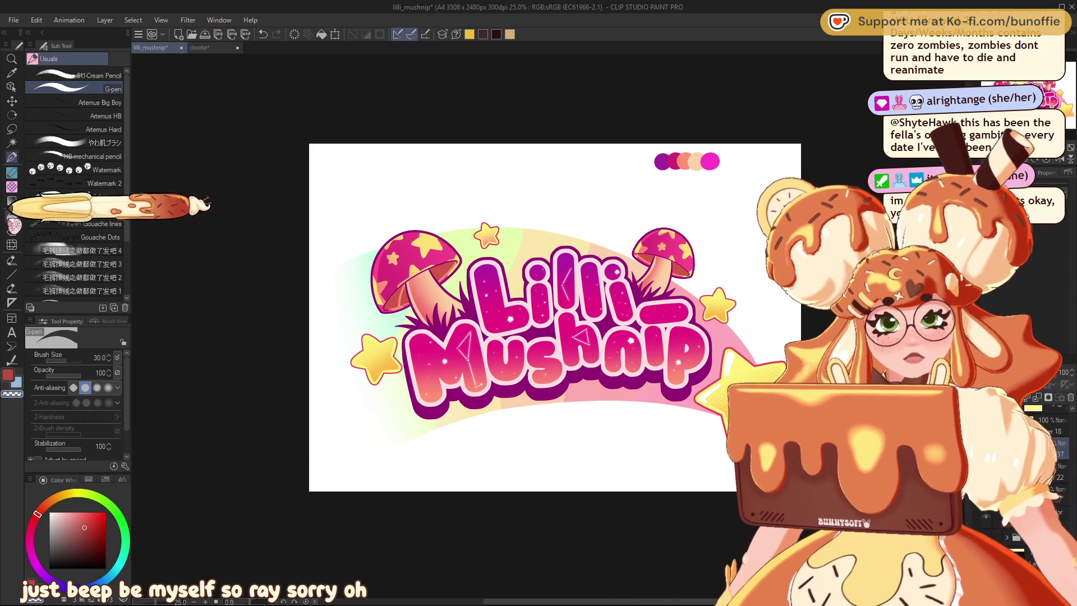
# Step: Try a size-500 Blend Blur brush over the pink rainbow middle, then undo it
pyautogui.click(11, 201)
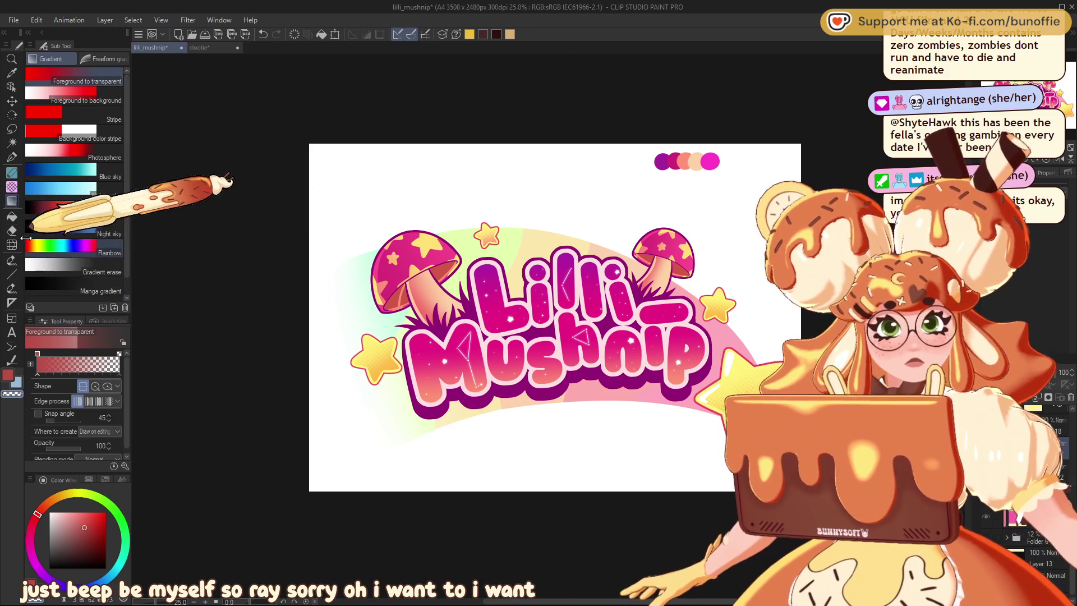
pyautogui.click(11, 244)
pyautogui.click(48, 58)
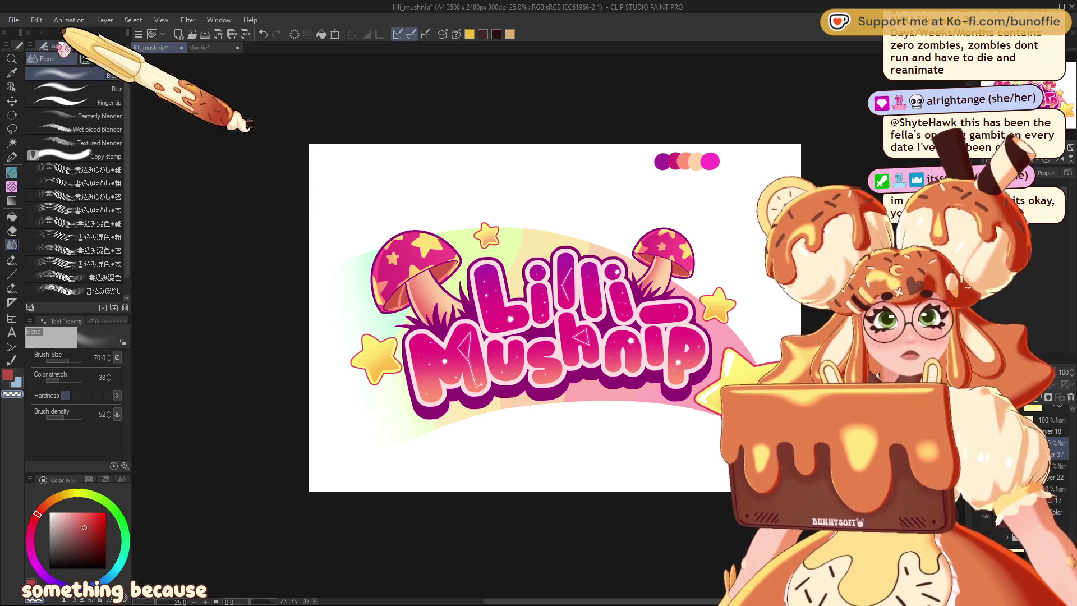
pyautogui.click(112, 88)
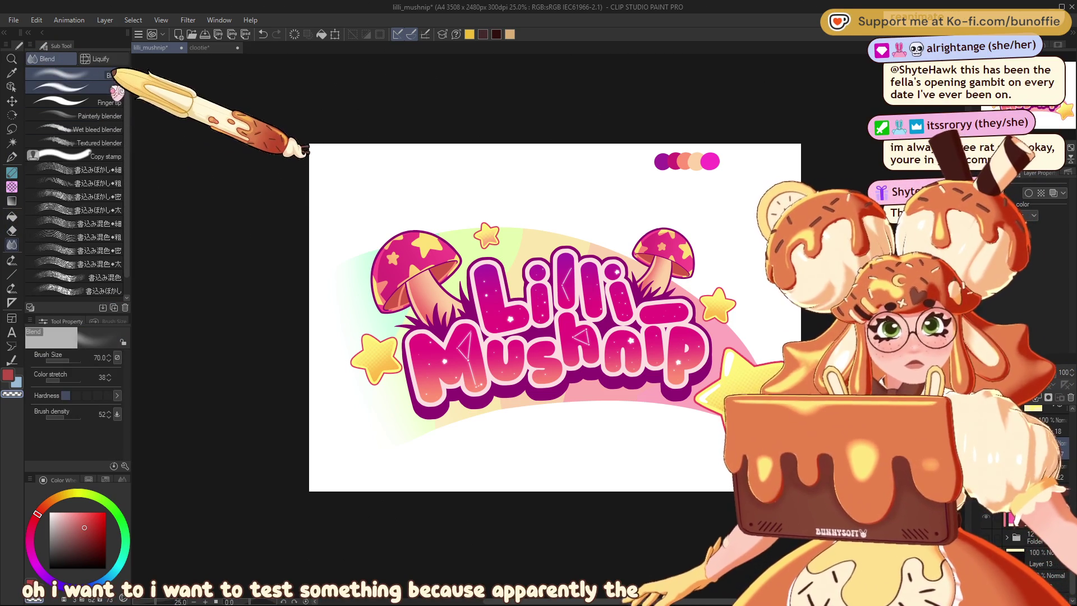
pyautogui.press(']')
pyautogui.press(']')
pyautogui.press(']')
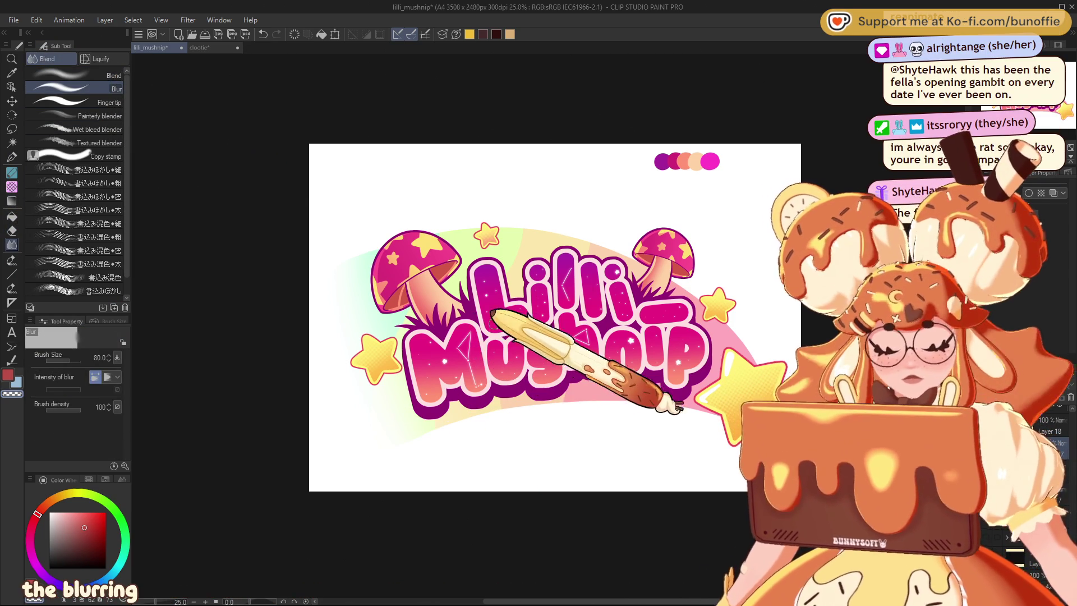
pyautogui.press(']')
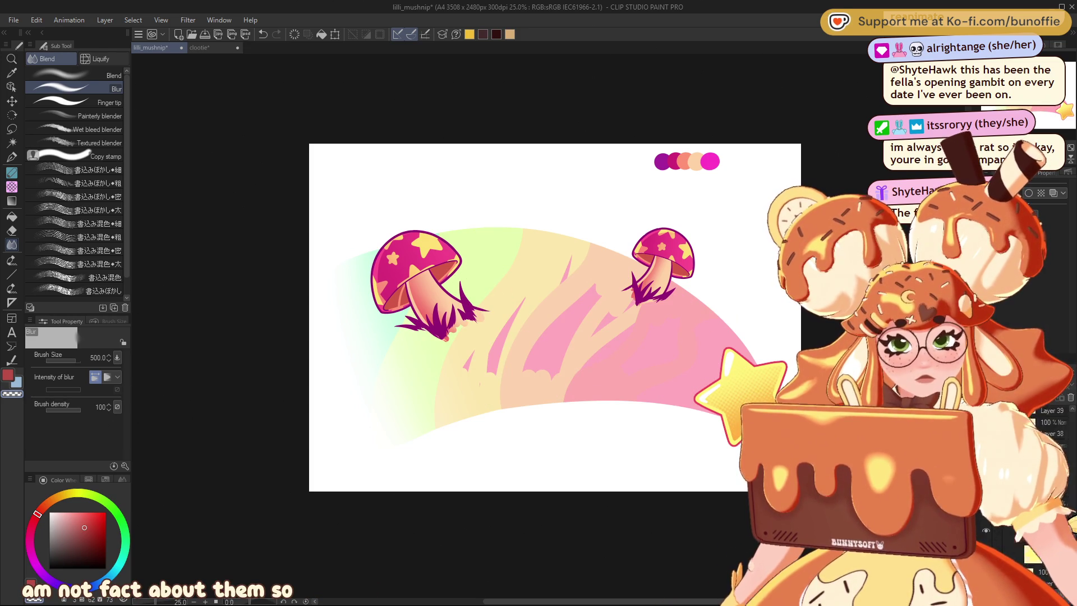
pyautogui.moveTo(635, 313)
pyautogui.mouseDown()
pyautogui.moveTo(722, 356)
pyautogui.moveTo(709, 372)
pyautogui.moveTo(496, 363)
pyautogui.moveTo(548, 247)
pyautogui.moveTo(594, 248)
pyautogui.moveTo(553, 296)
pyautogui.mouseUp()
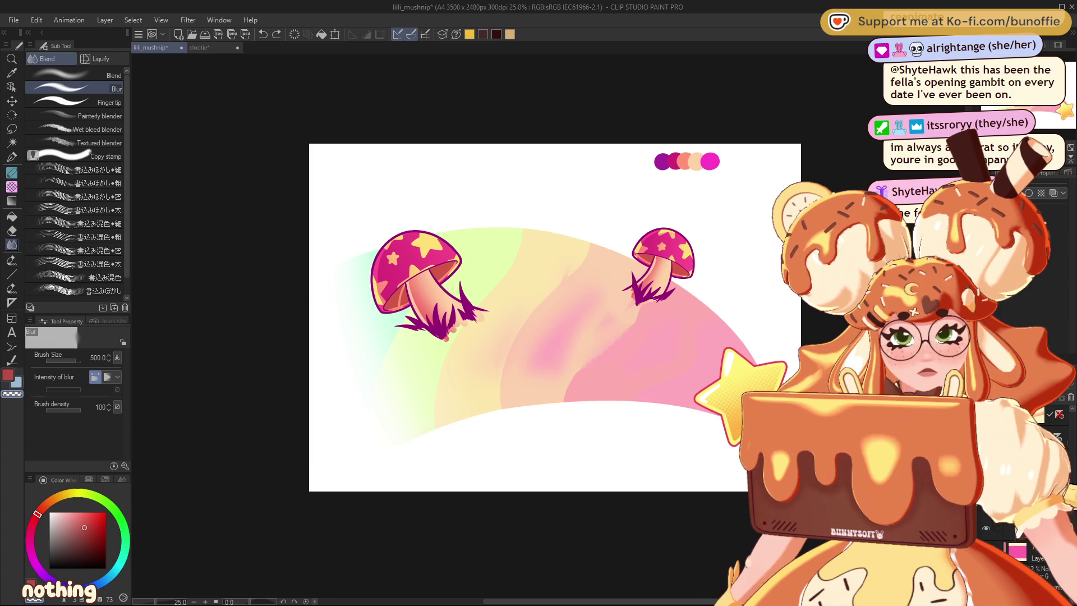
pyautogui.hotkey('ctrl', 'z')
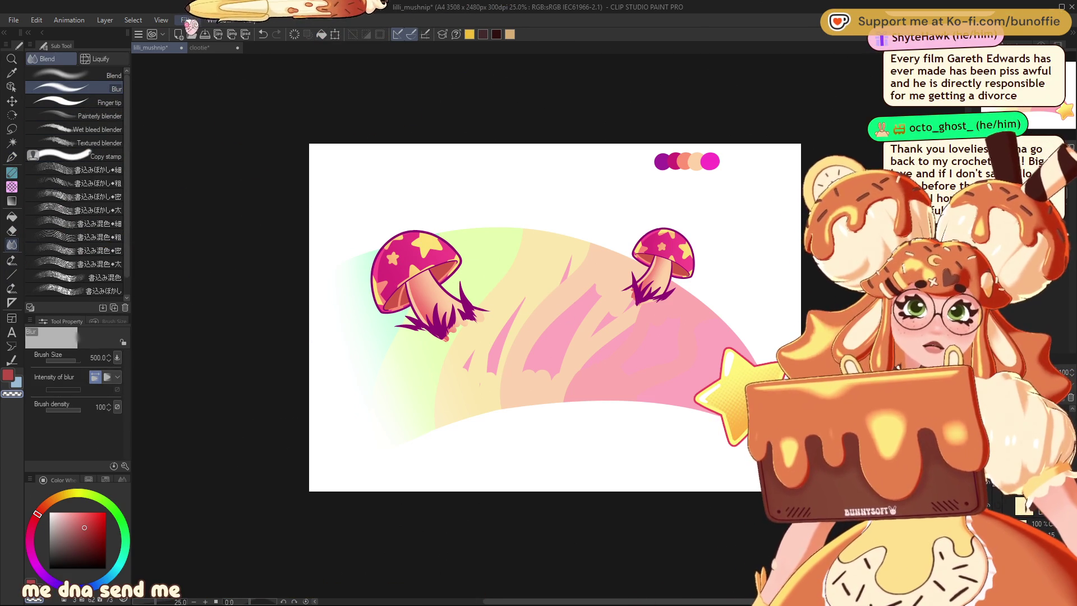
# Step: Blur the pink strokes across the rainbow's middle with the Blur sub tool
pyautogui.click(299, 66)
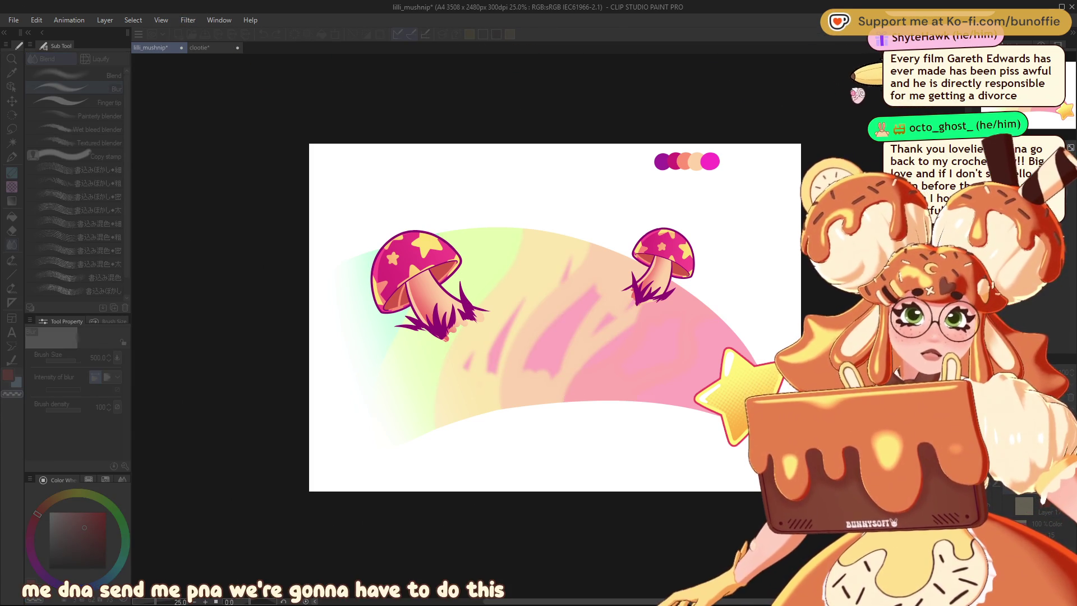
pyautogui.moveTo(483, 353)
pyautogui.mouseDown()
pyautogui.moveTo(527, 364)
pyautogui.moveTo(603, 322)
pyautogui.mouseUp()
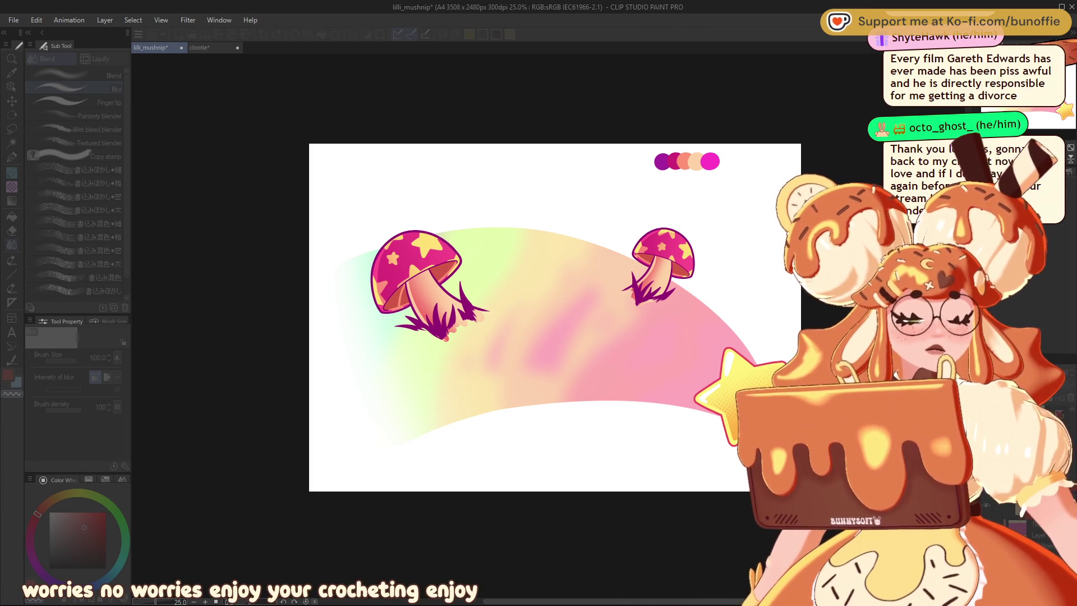
pyautogui.hotkey('alt', 'Tab')
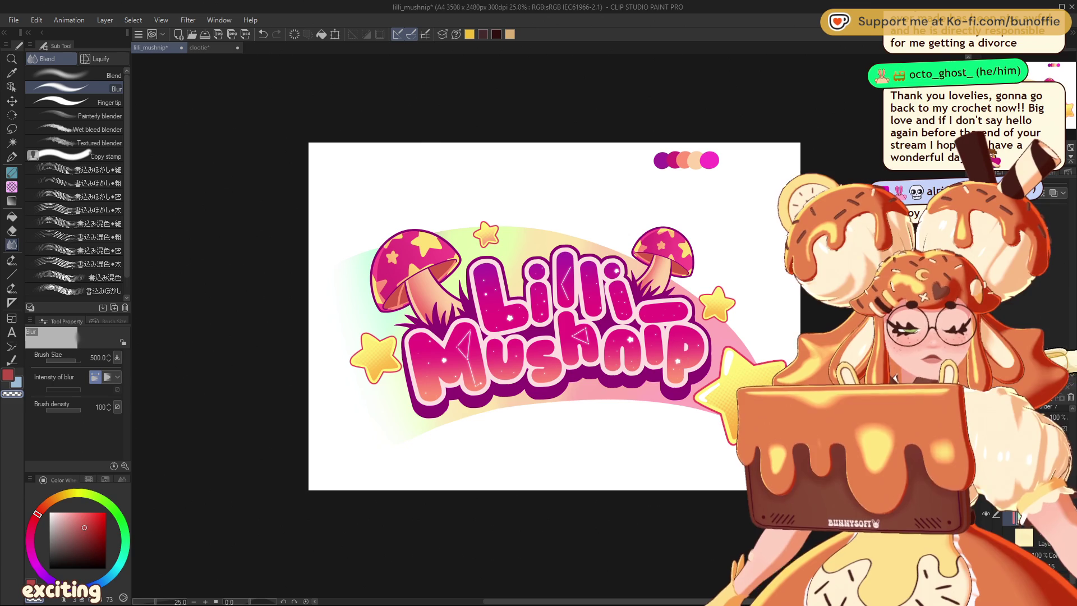
# Step: Pick a pink-red colour for the Gradient tool and preview the whole logo in greyscale
pyautogui.keyDown('alt'); pyautogui.click(749, 352); pyautogui.keyUp('alt')
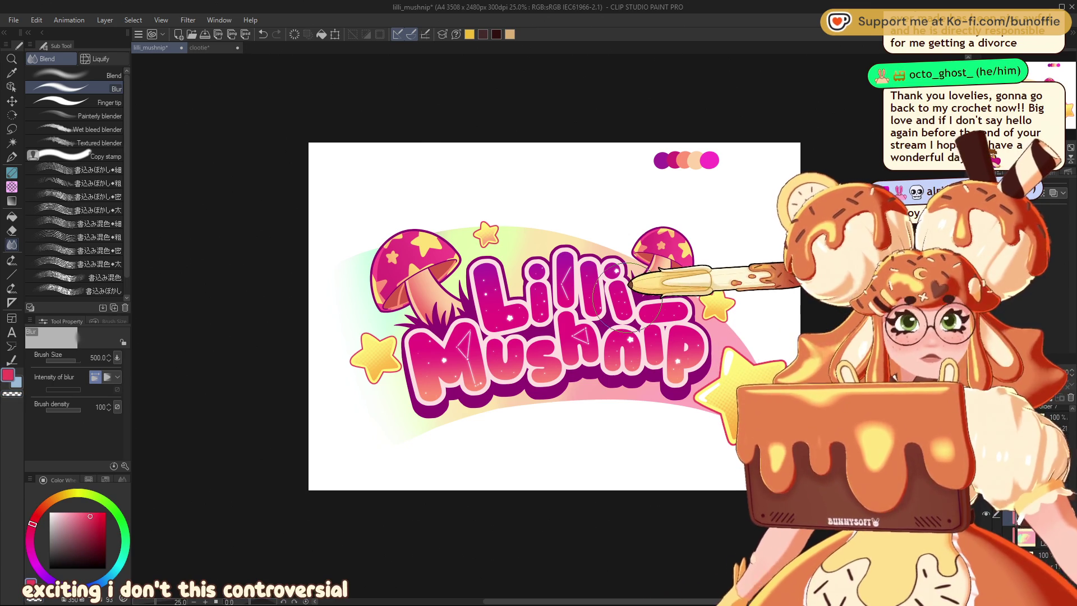
pyautogui.click(11, 201)
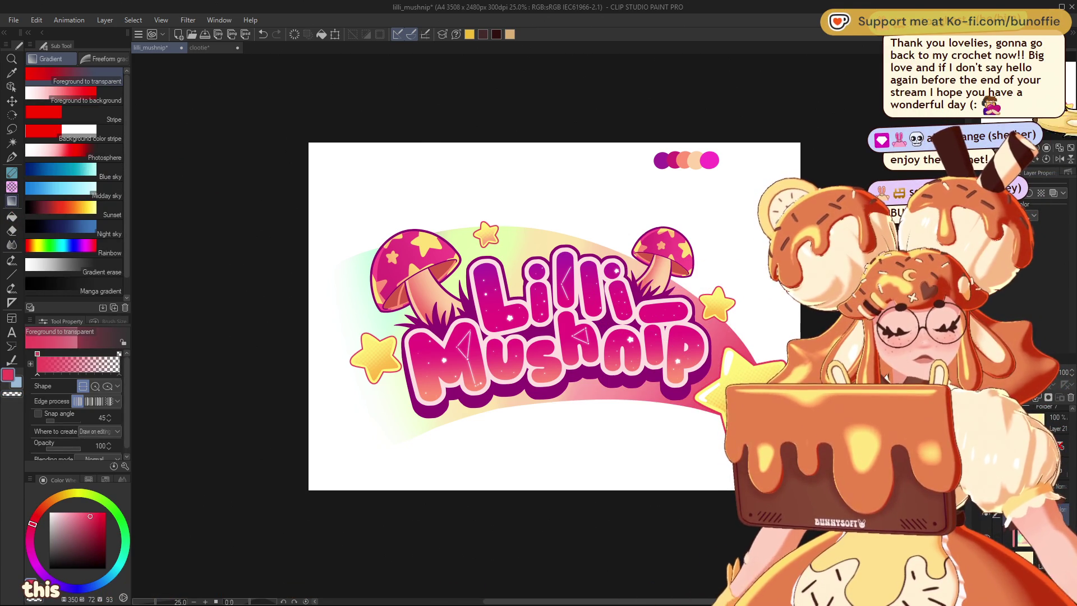
pyautogui.hotkey('ctrl', '-')
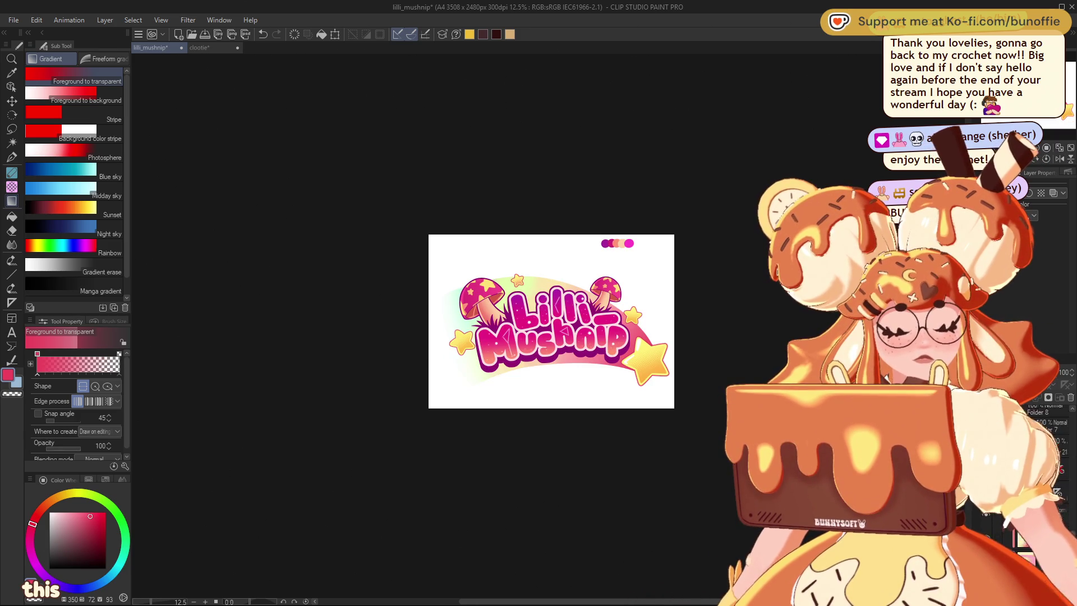
pyautogui.hotkey('ctrl', 'shift', 'g')
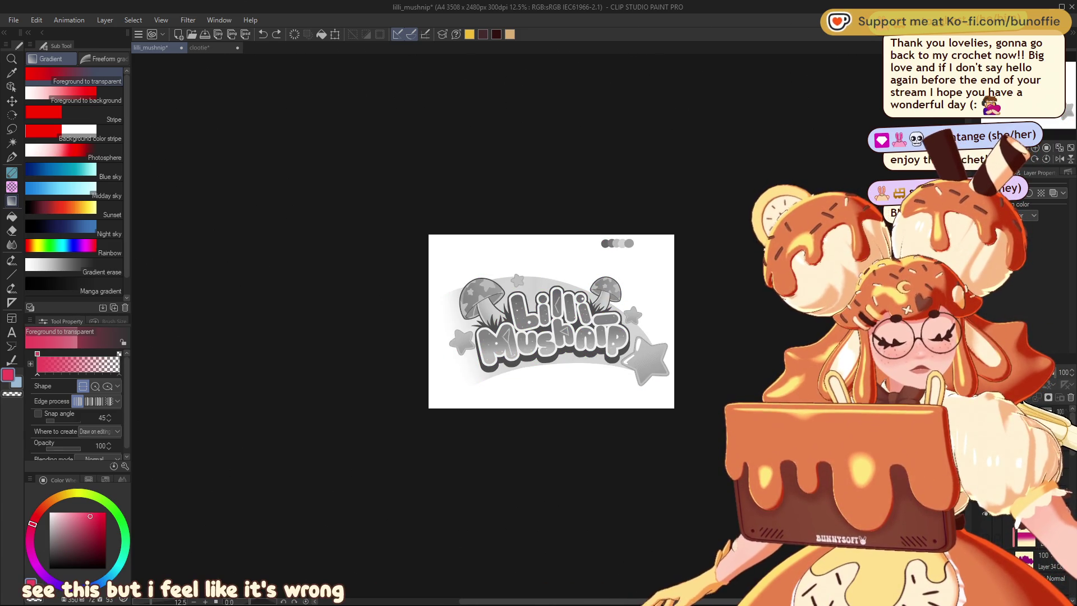
pyautogui.hotkey('ctrl', '+')
pyautogui.hotkey('ctrl', '+')
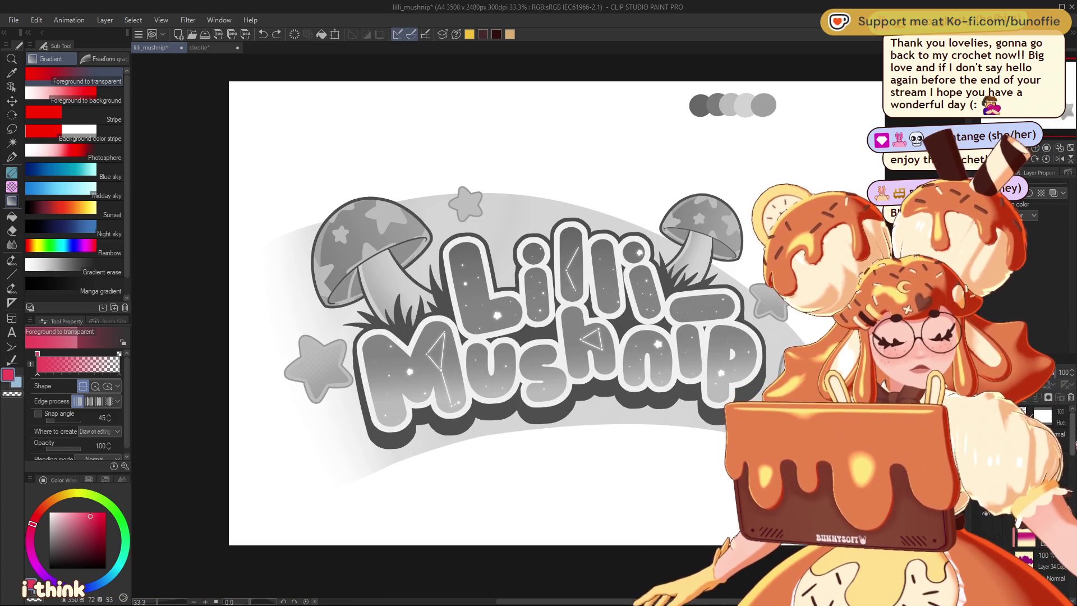
pyautogui.hotkey('ctrl', 'shift', 'g')
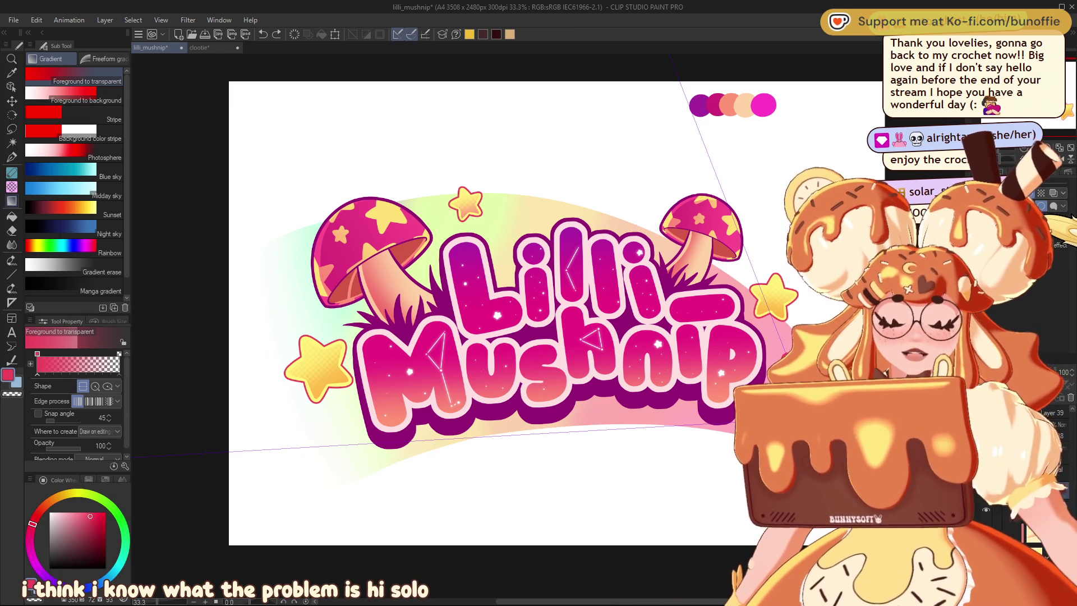
pyautogui.moveTo(505, 280); pyautogui.dragTo(315, 257)
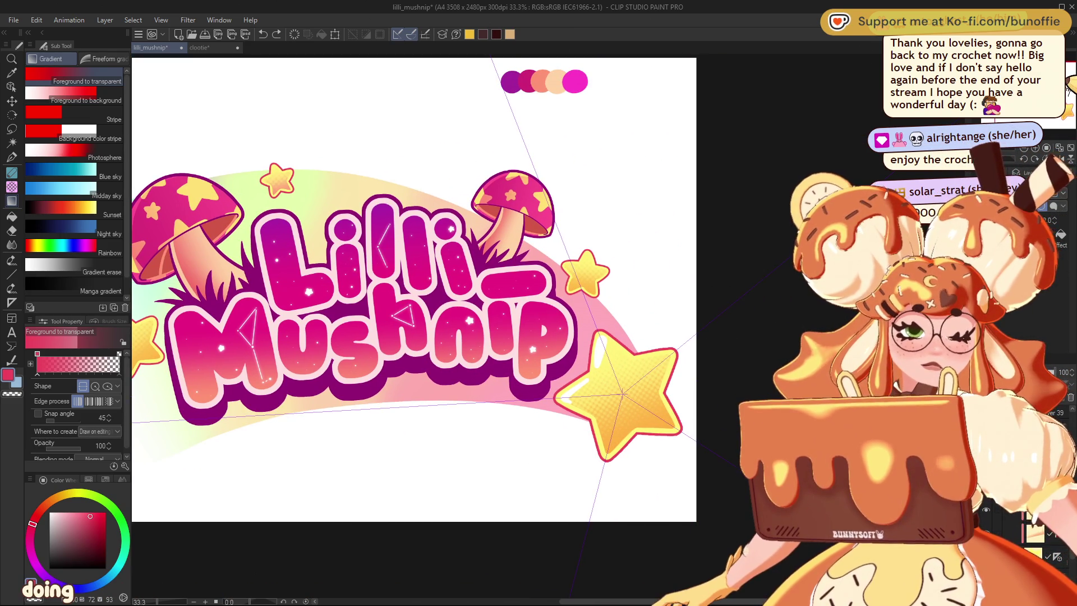
# Step: Lay a white foreground-to-transparent gradient over the big star's crimson outline, comparing with undo/redo
pyautogui.click(49, 512)
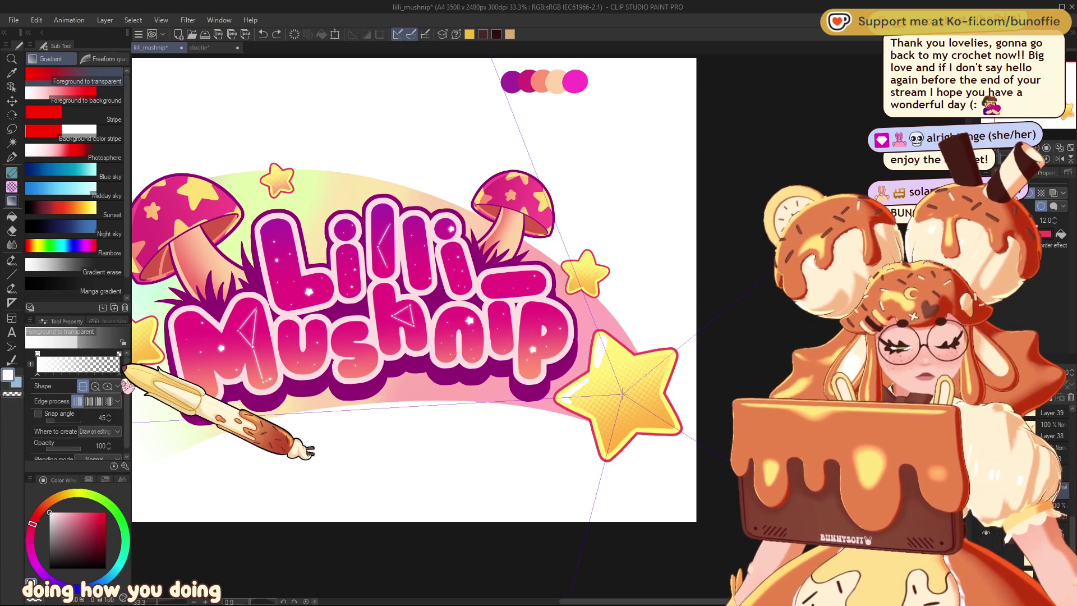
pyautogui.moveTo(668, 359); pyautogui.dragTo(606, 449)
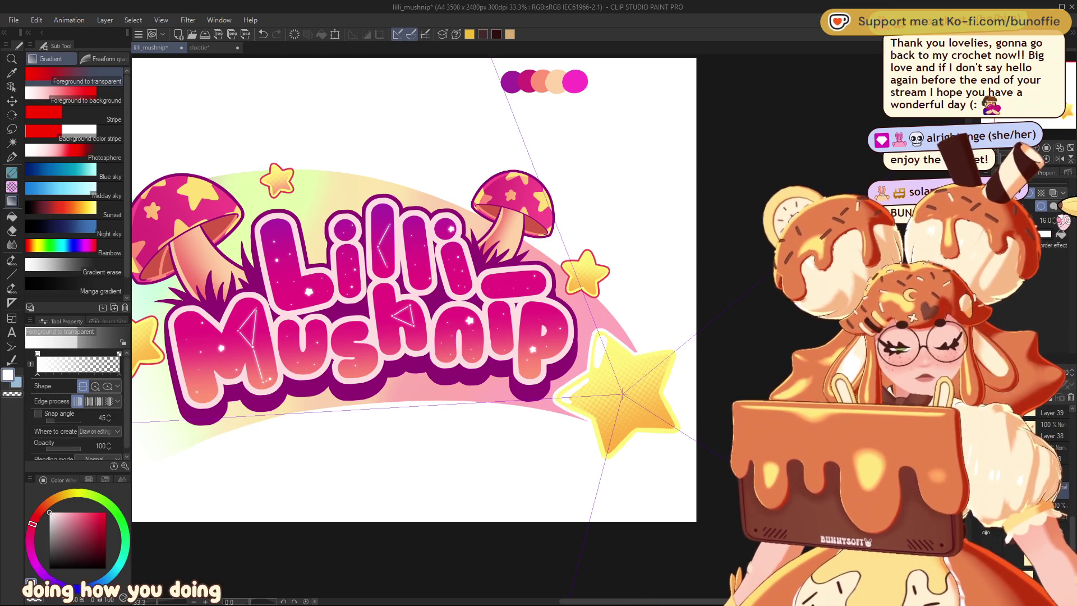
pyautogui.hotkey('ctrl', '-')
pyautogui.hotkey('ctrl', '-')
pyautogui.hotkey('ctrl', '-')
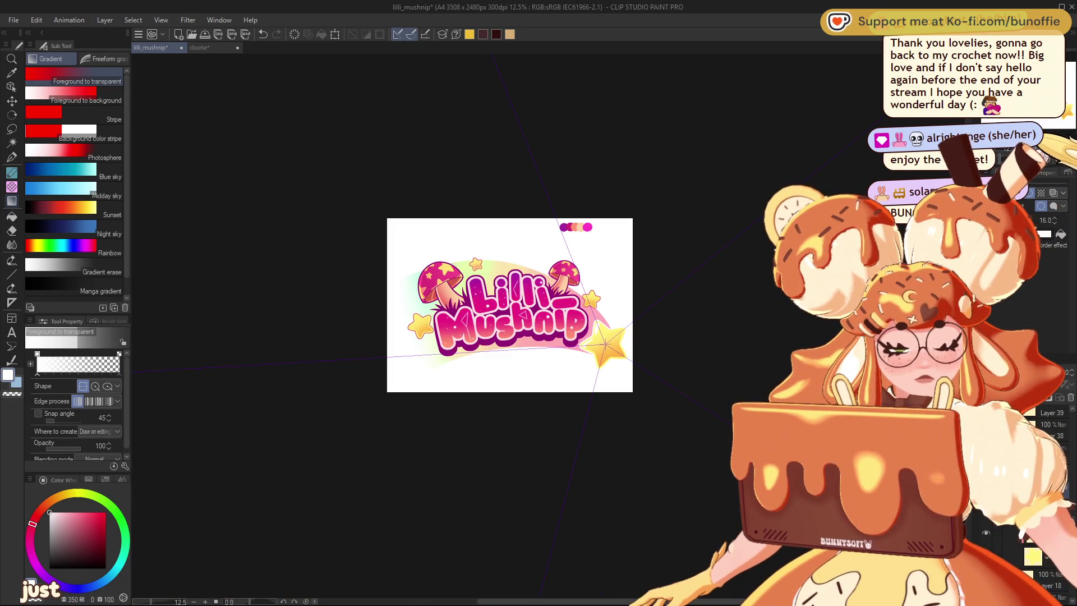
pyautogui.hotkey('ctrl', '+')
pyautogui.hotkey('ctrl', '+')
pyautogui.hotkey('ctrl', '+')
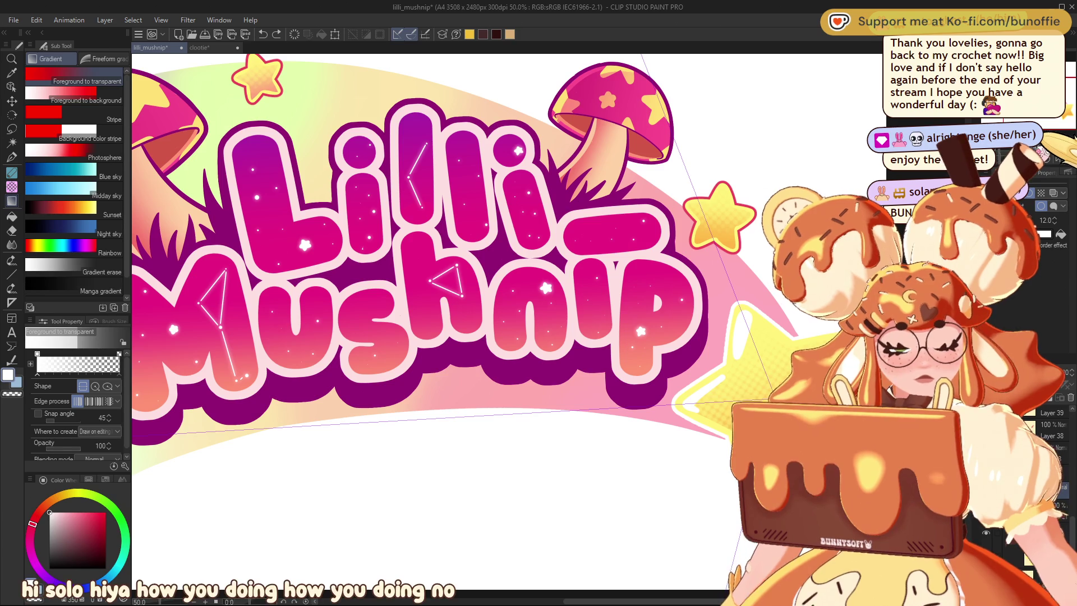
pyautogui.hotkey('ctrl', 'z')
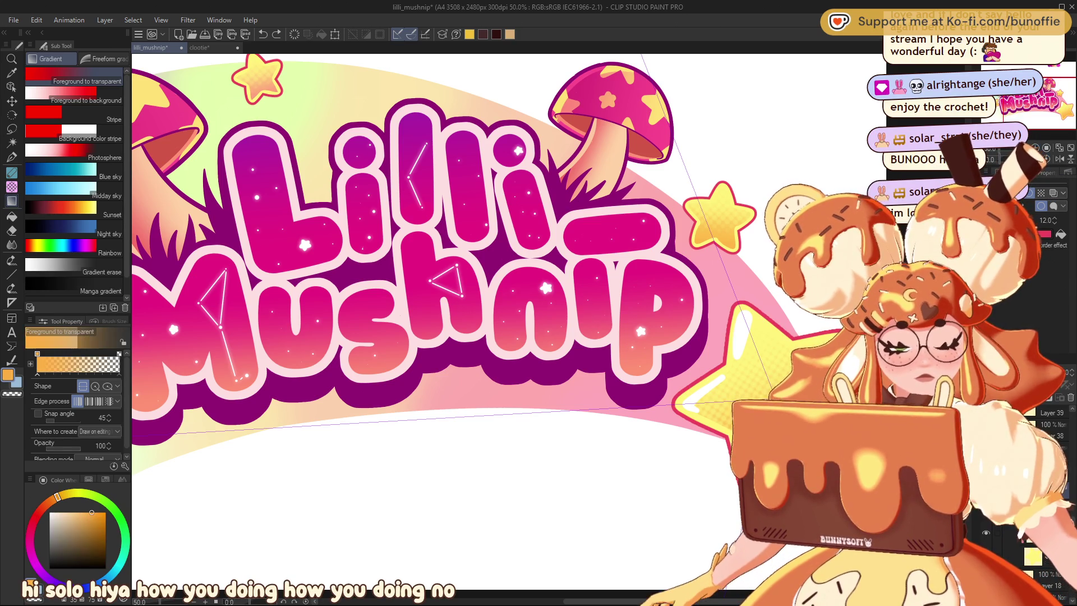
pyautogui.hotkey('ctrl', 'y')
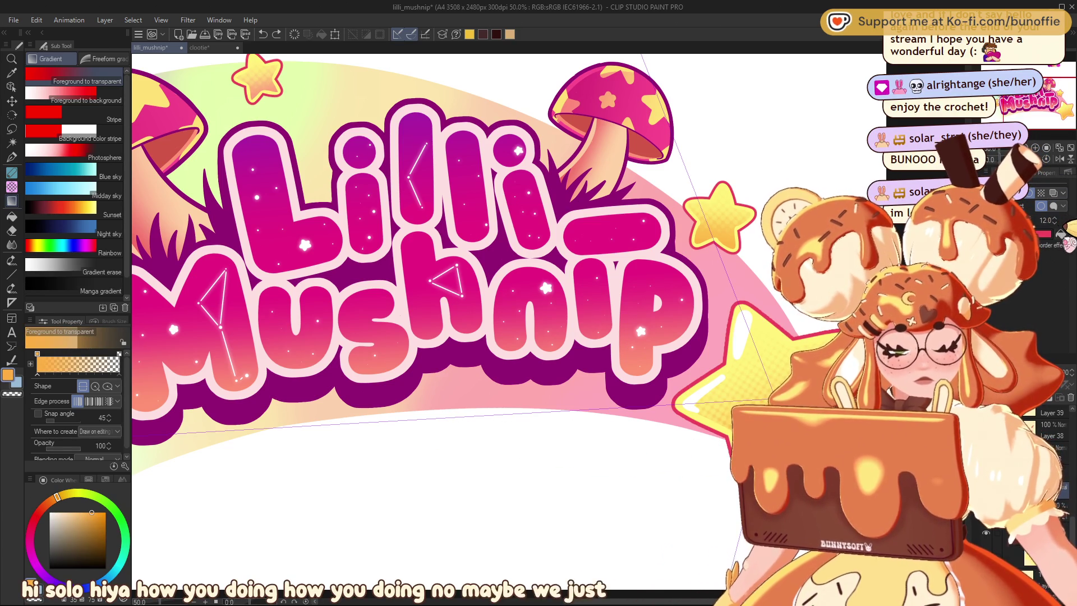
pyautogui.hotkey('ctrl', '-')
pyautogui.hotkey('ctrl', '-')
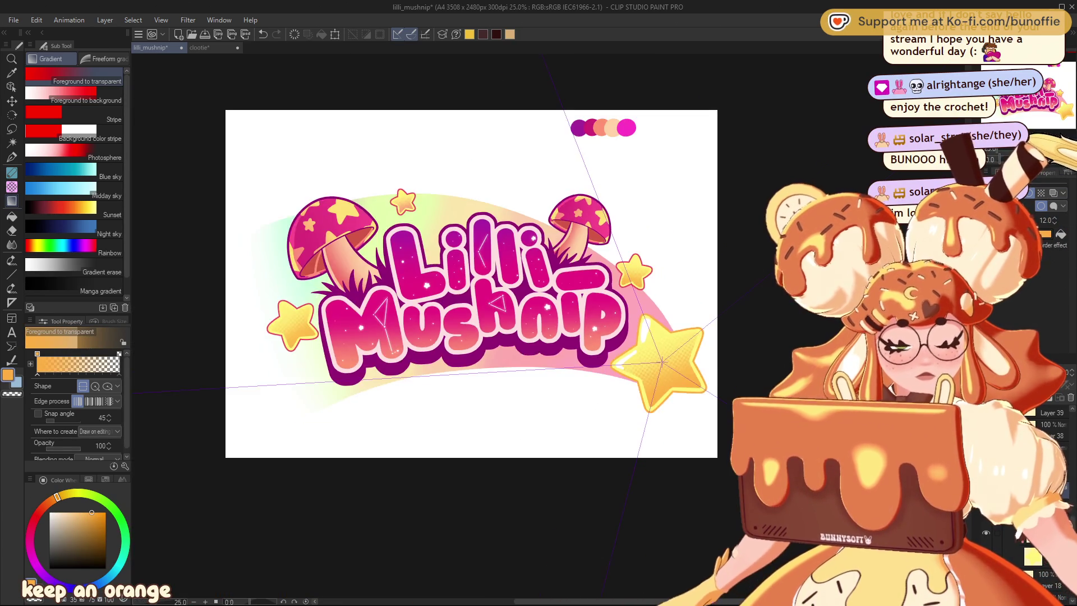
pyautogui.hotkey('ctrl', '+')
pyautogui.hotkey('ctrl', '+')
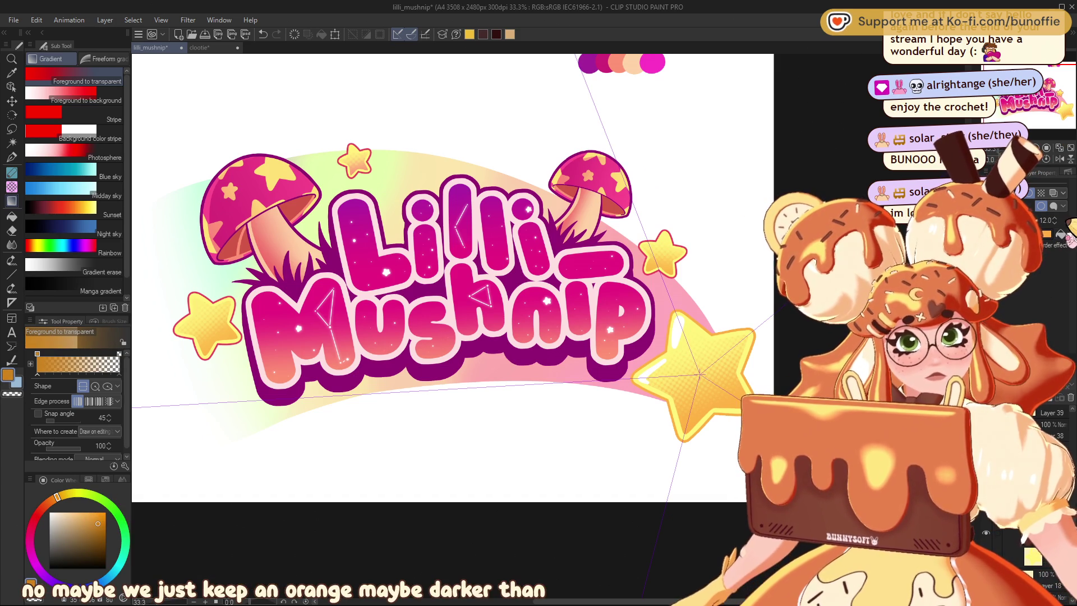
# Step: Pick a saturated orange as the drawing colour and zoom in on the logo
pyautogui.click(106, 520)
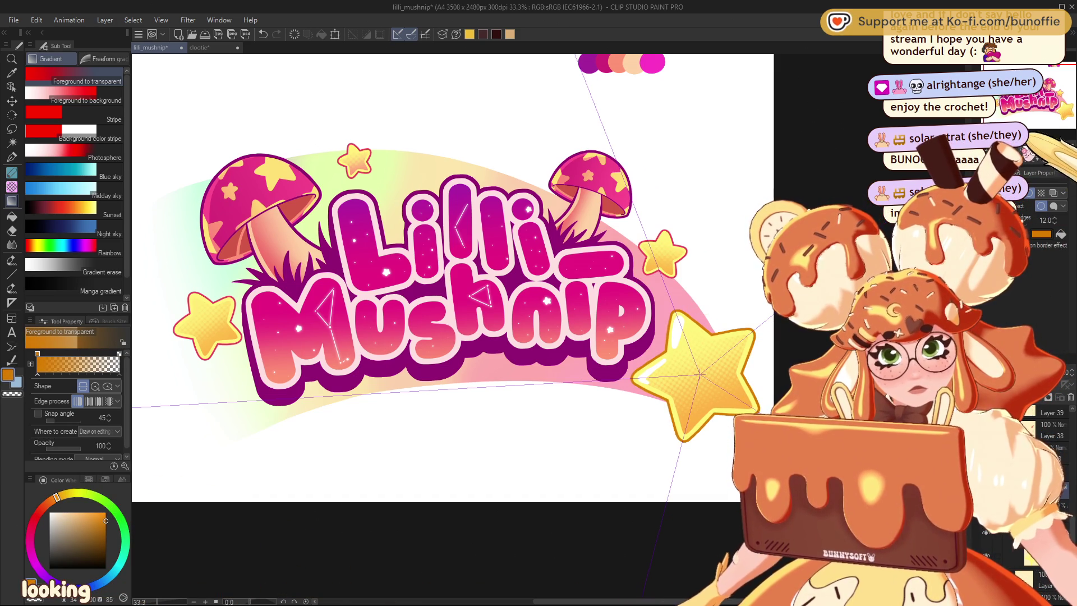
pyautogui.scroll(-4, 453, 278)
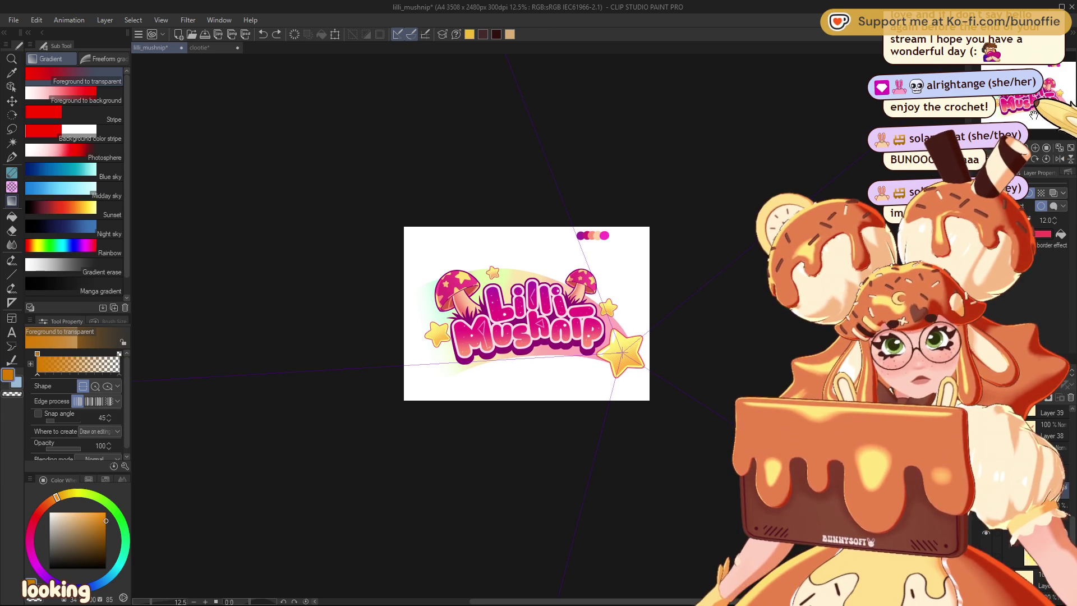
pyautogui.scroll(4, 549, 326)
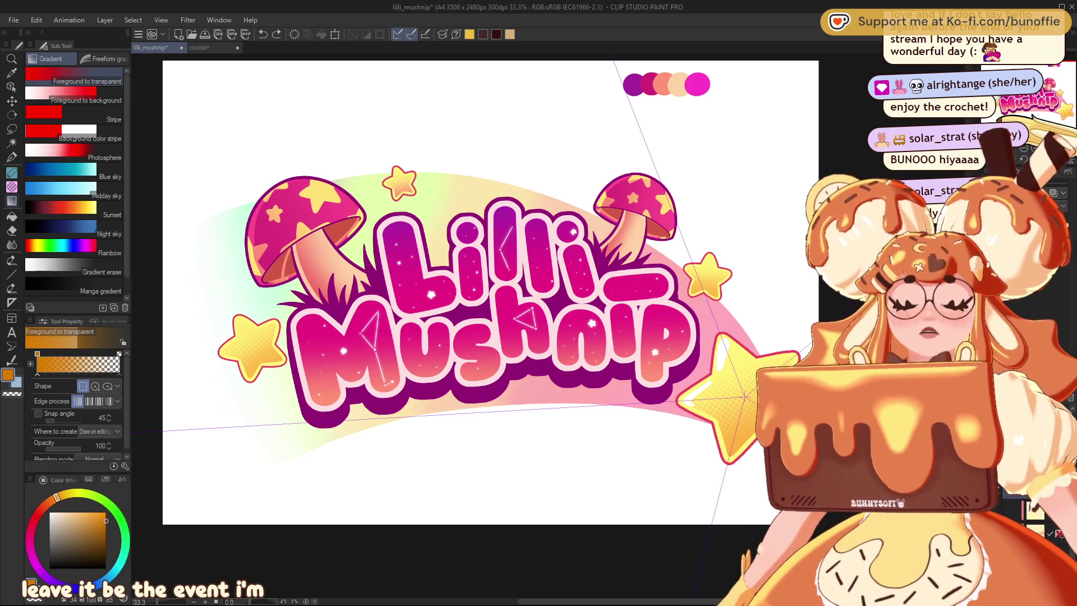
pyautogui.moveTo(990, 102); pyautogui.dragTo(1076, 121)
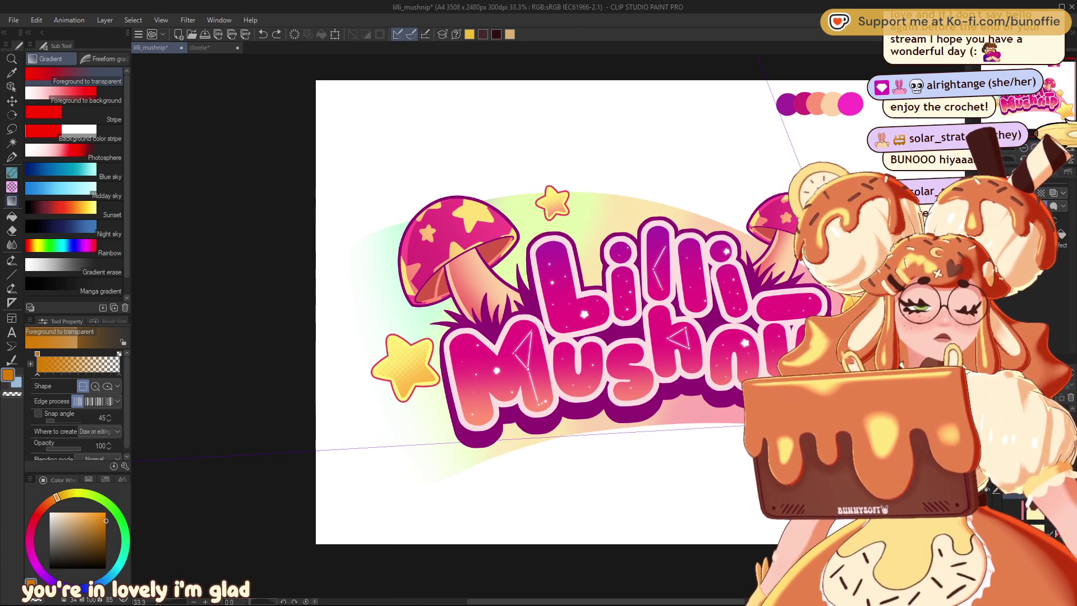
pyautogui.hotkey('ctrl', '+')
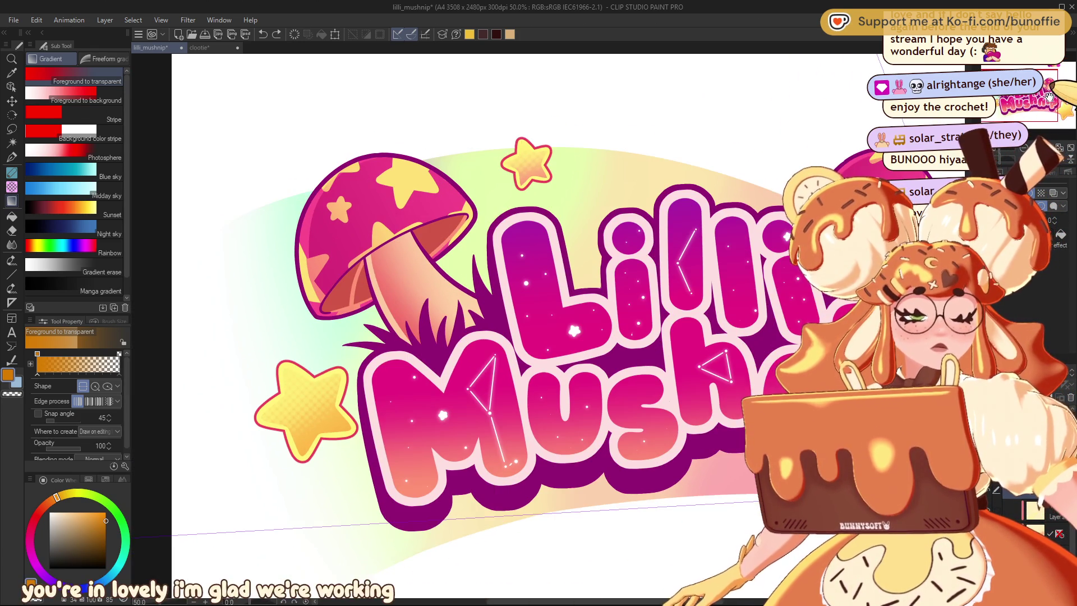
pyautogui.moveTo(1049, 97)
pyautogui.mouseDown()
pyautogui.moveTo(1076, 99)
pyautogui.moveTo(1060, 99)
pyautogui.mouseUp()
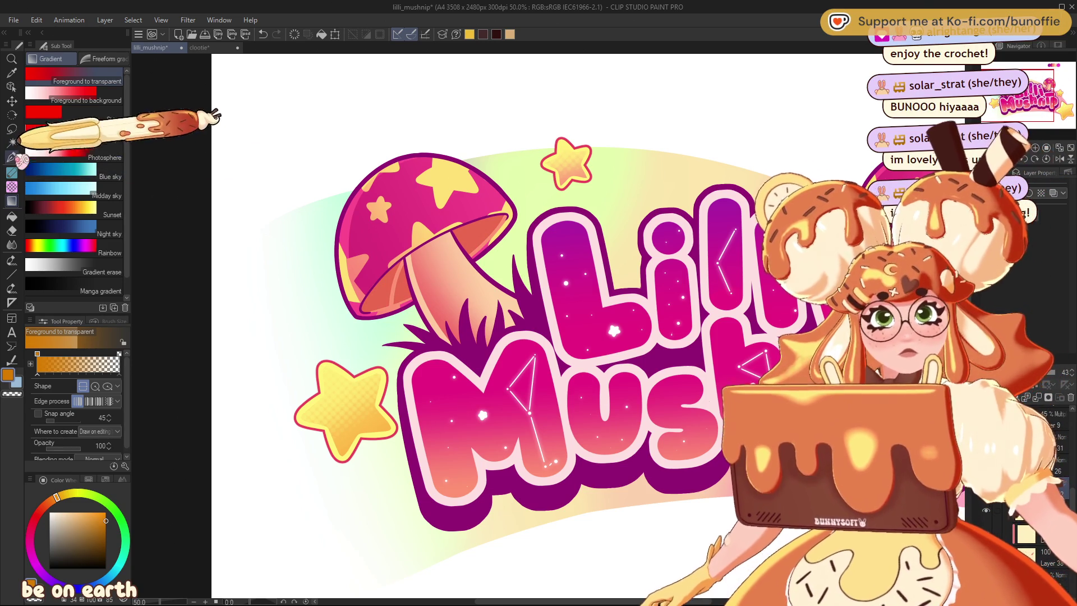
pyautogui.click(11, 158)
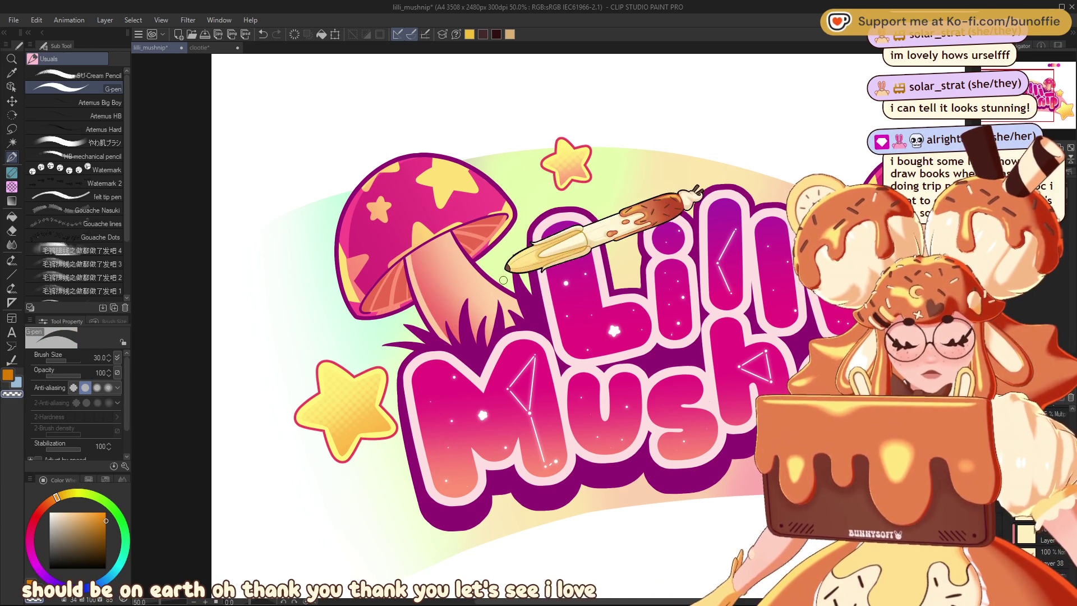
pyautogui.hscroll(5, 617, 253)
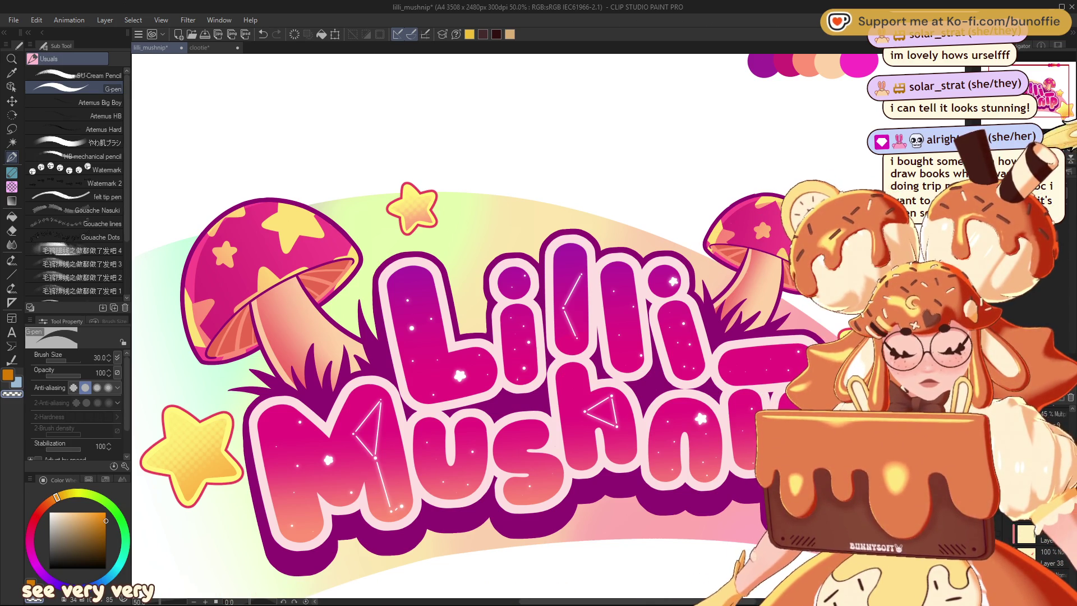
pyautogui.hotkey('ctrl', '-')
pyautogui.hotkey('ctrl', '-')
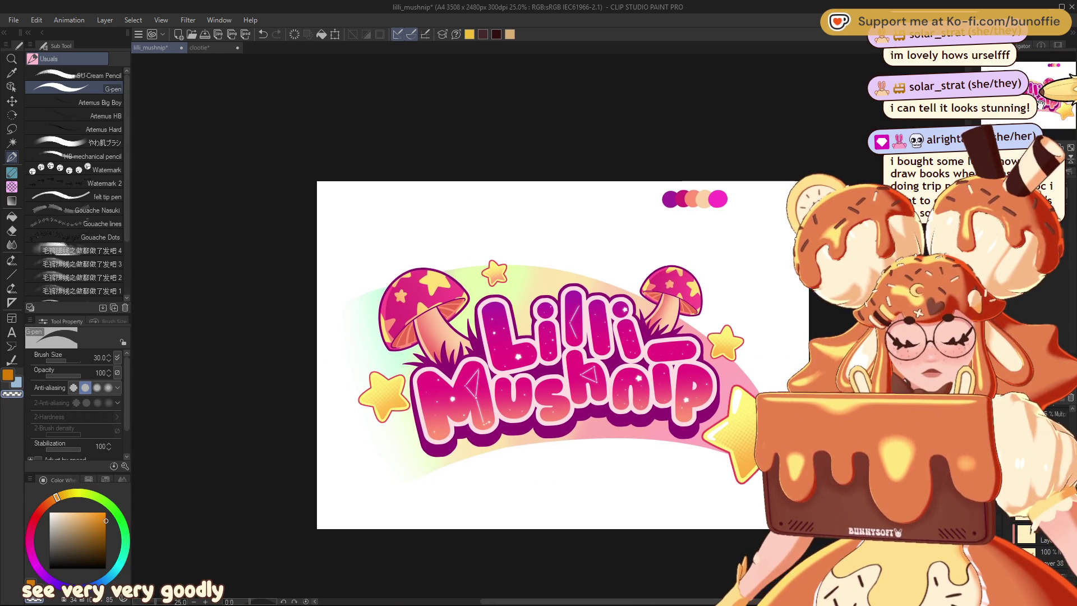
pyautogui.moveTo(1041, 103); pyautogui.dragTo(1047, 107)
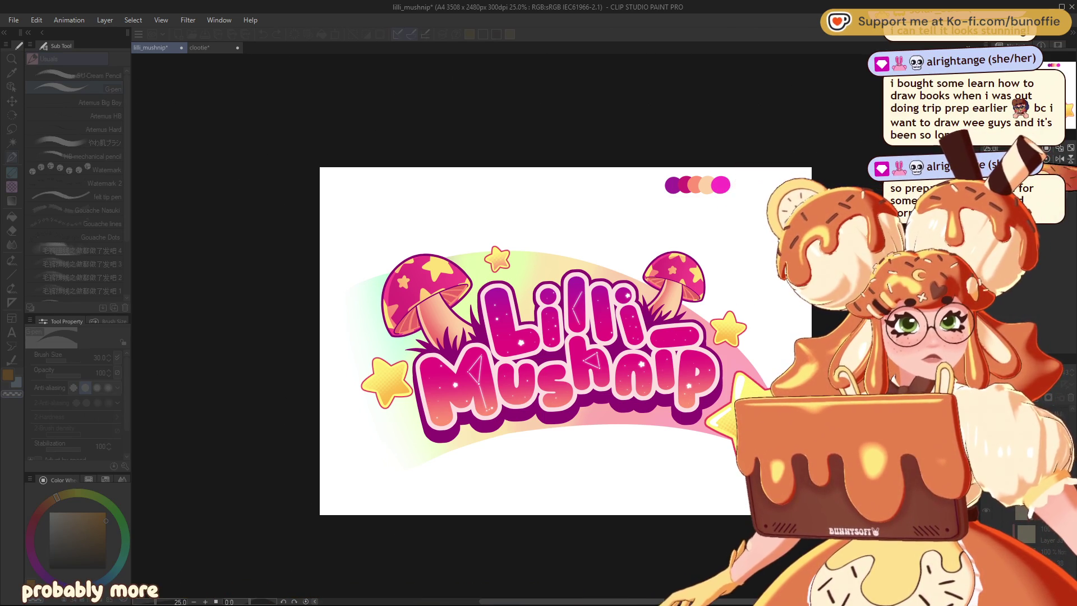
pyautogui.hotkey('ctrl', '+')
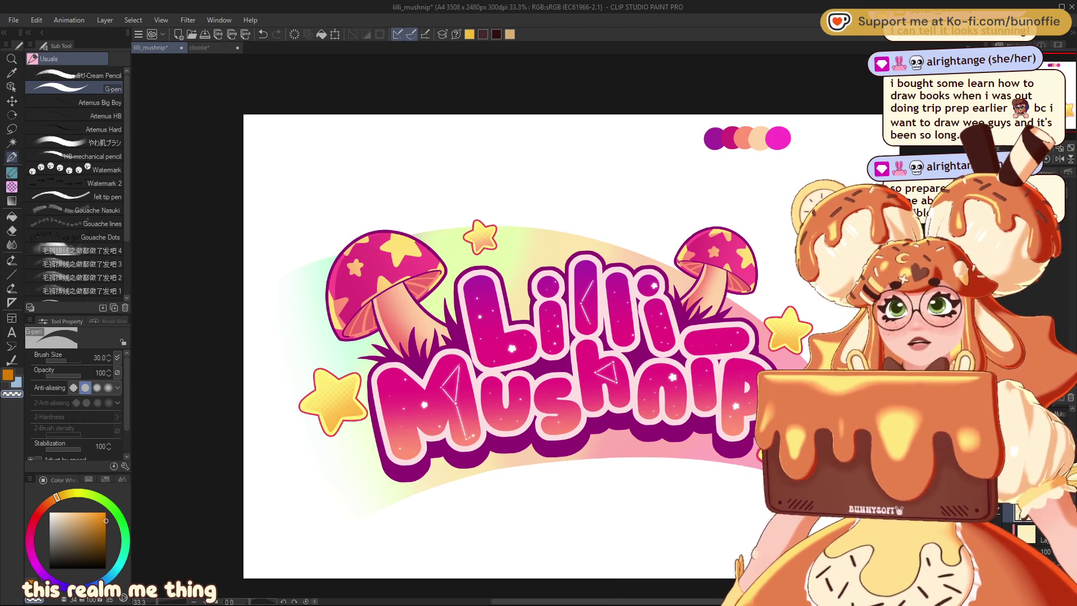
pyautogui.hotkey('alt', 'Tab')
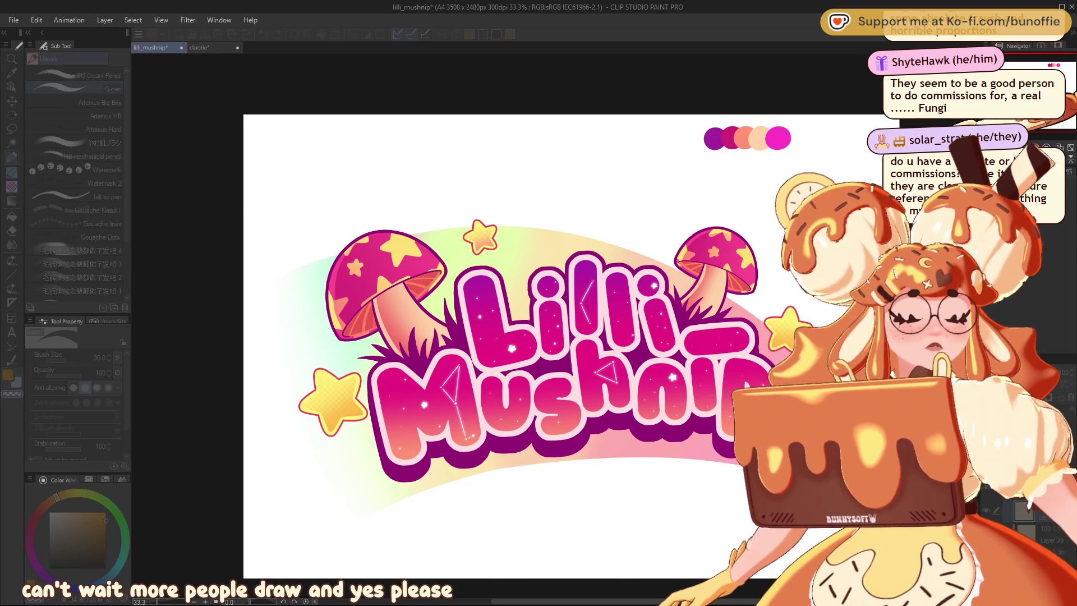
pyautogui.hotkey('ctrl', '-')
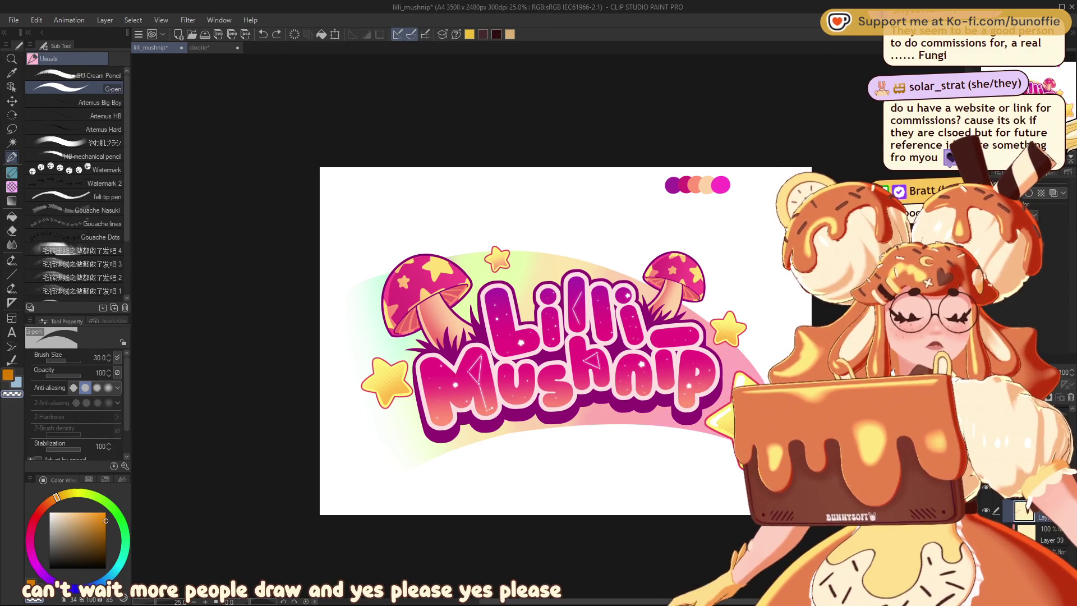
pyautogui.hotkey('ctrl', '+')
pyautogui.hotkey('ctrl', '+')
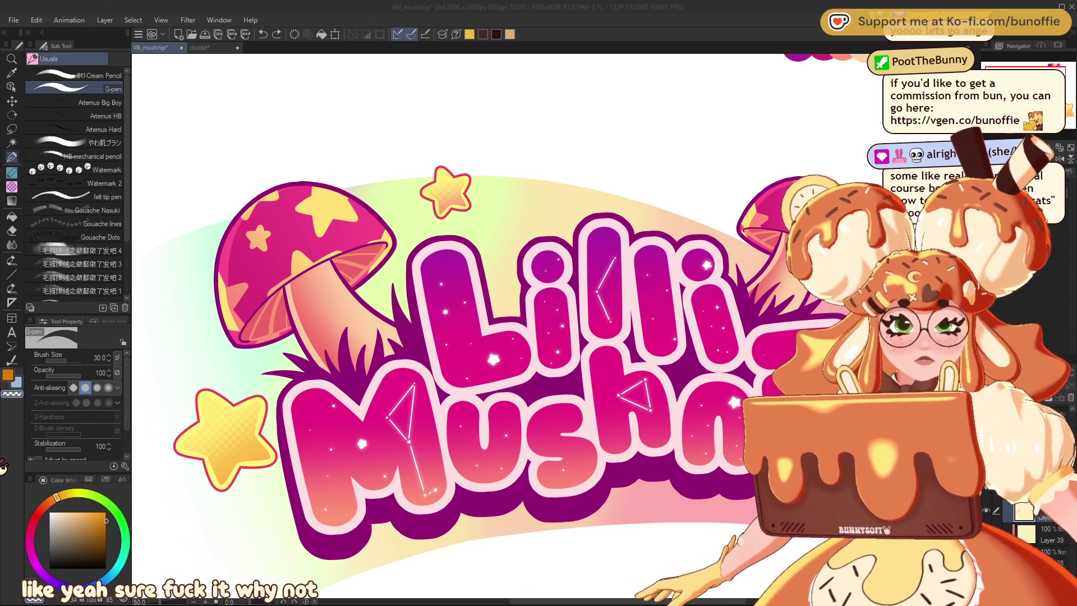
pyautogui.hotkey('ctrl', '-')
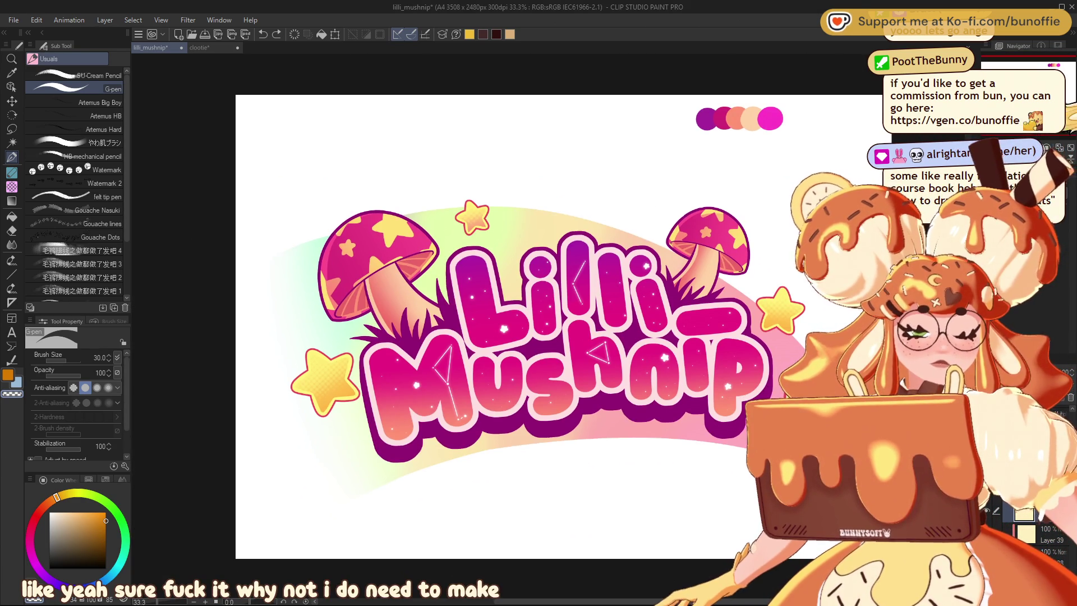
pyautogui.scroll(-1, 505, 337)
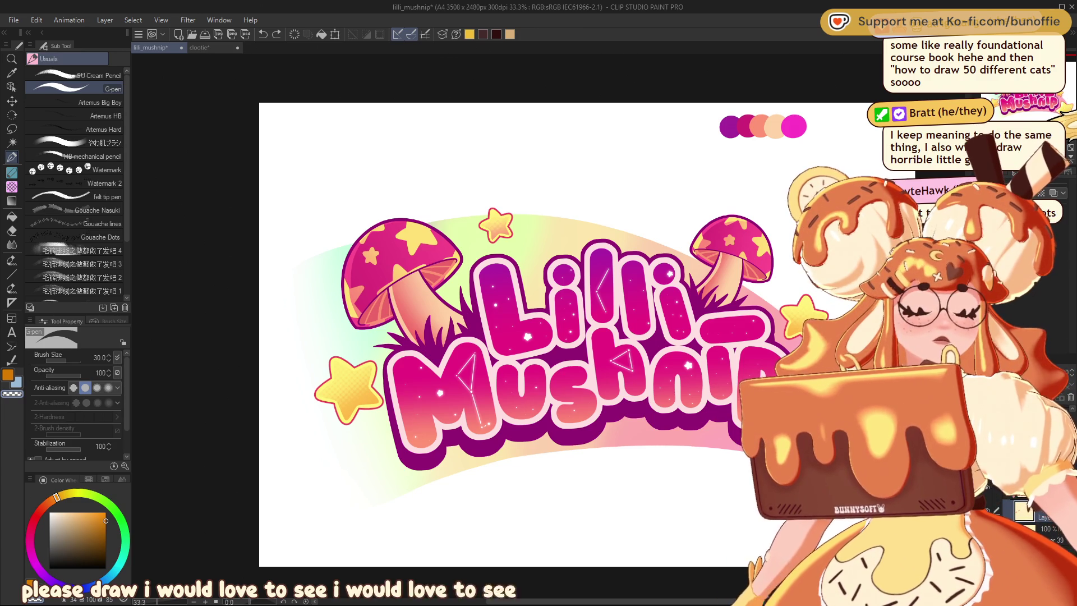
pyautogui.hotkey('ctrl', '+')
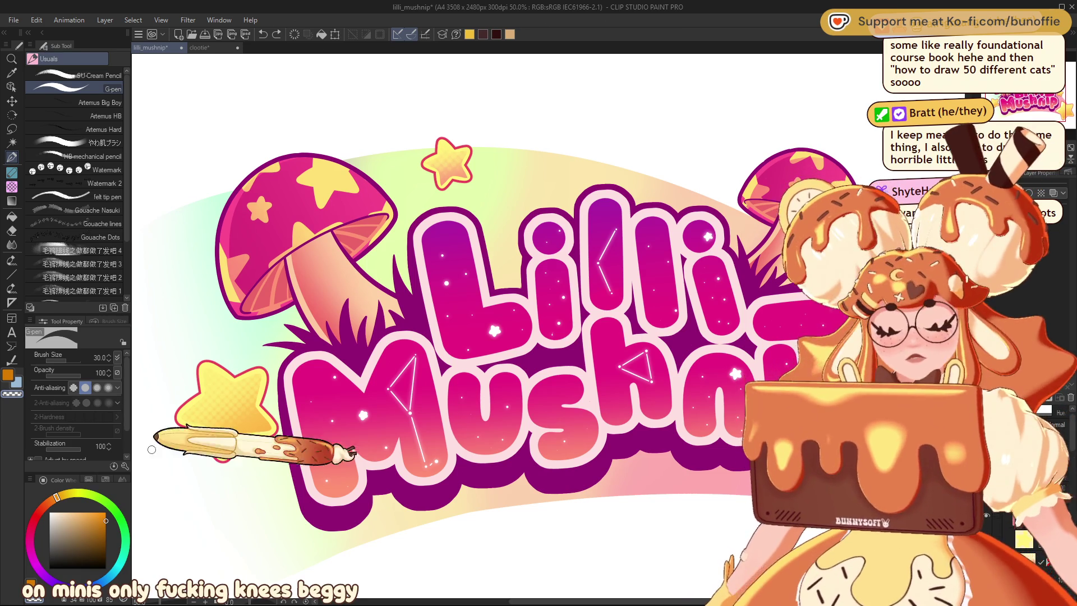
pyautogui.click(89, 480)
# Step: Choose the salmon pink swatch and the Fill tool, leaving the red blob behind the top star undone
pyautogui.click(53, 489)
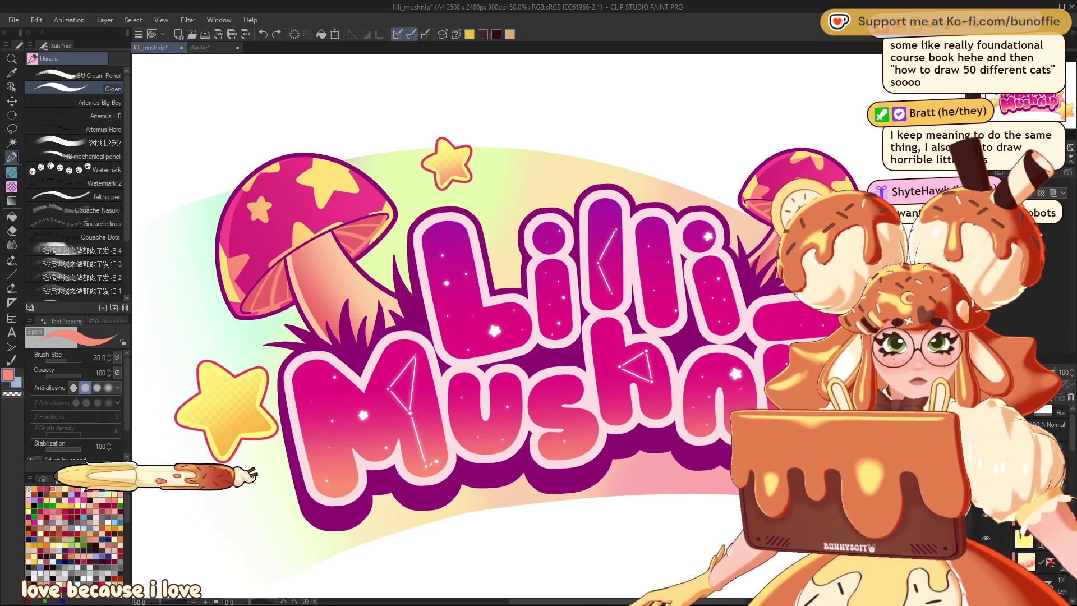
pyautogui.hotkey('ctrl', 'y')
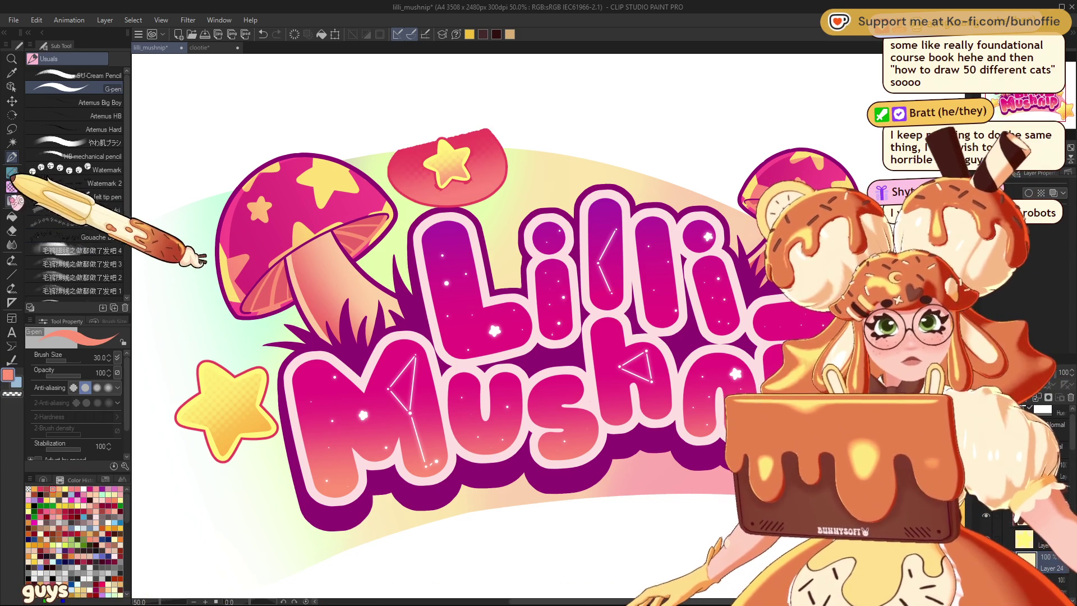
pyautogui.click(11, 216)
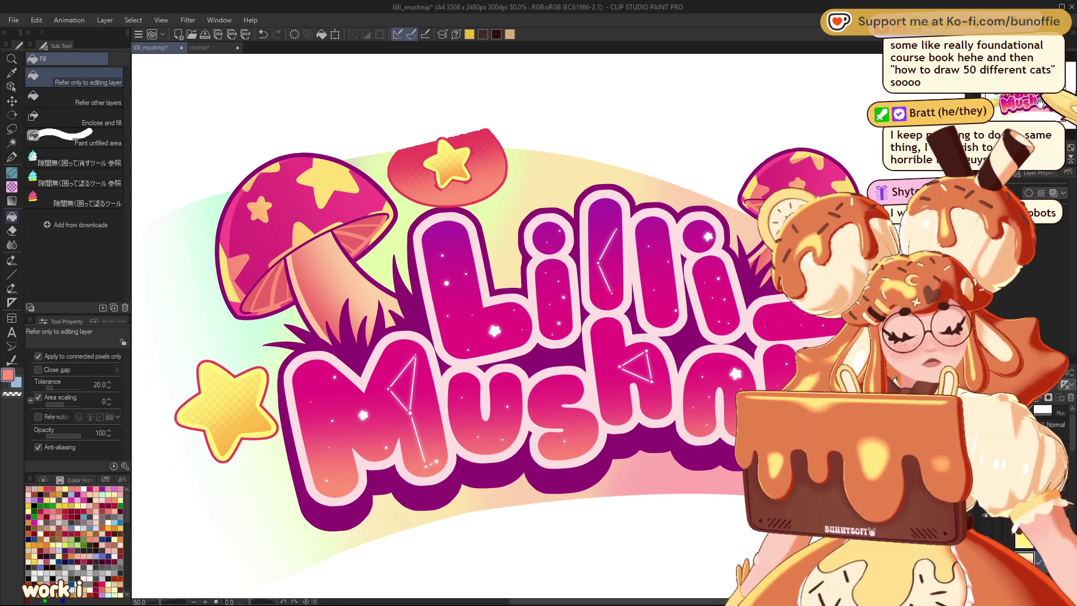
pyautogui.hotkey('ctrl', 'z')
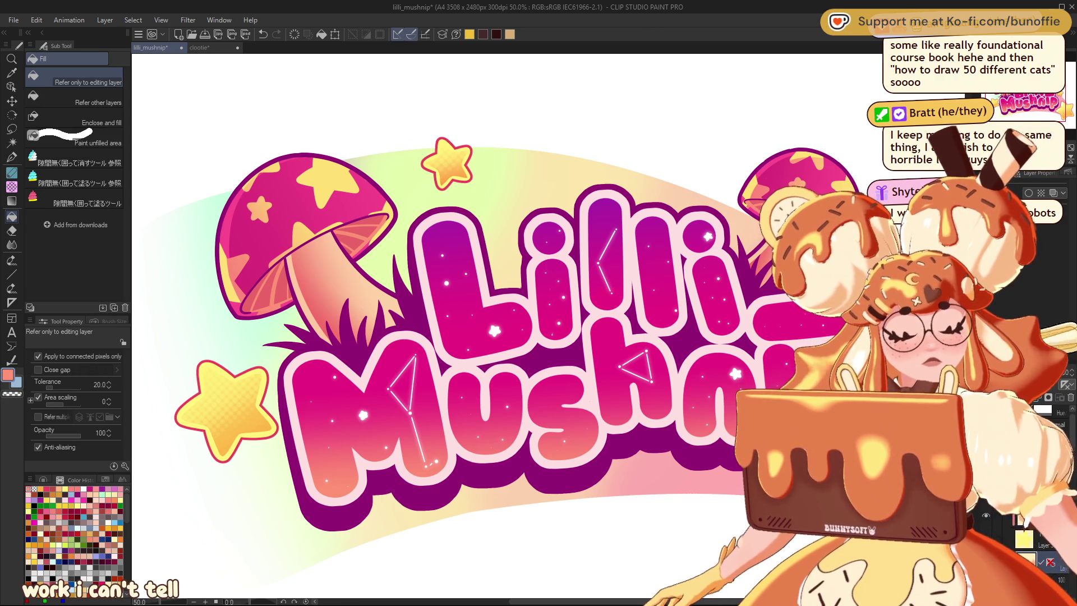
pyautogui.hotkey('ctrl', '-')
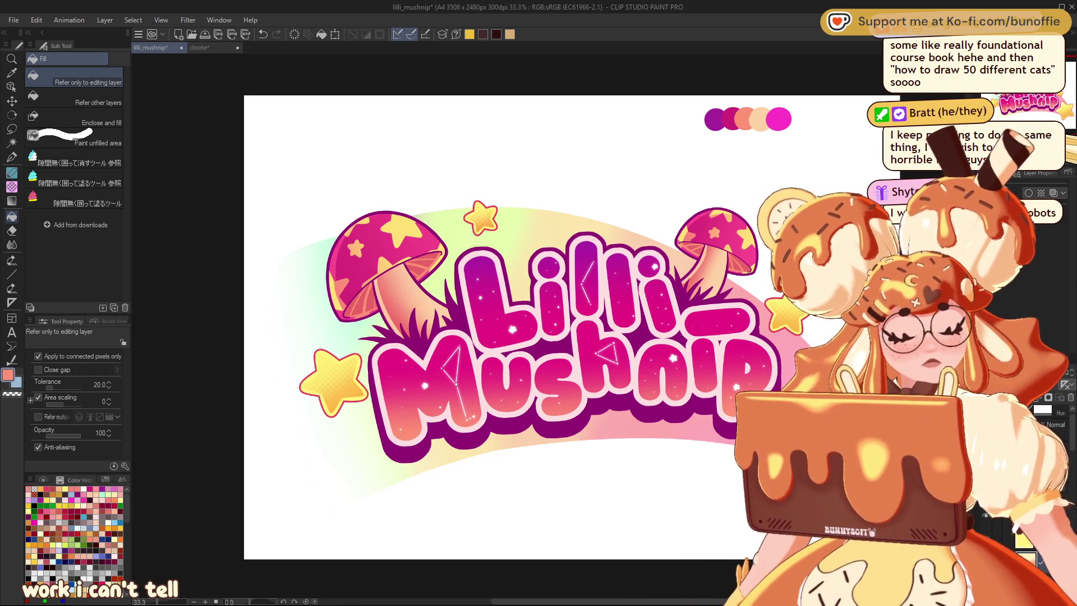
pyautogui.hotkey('ctrl', '-')
pyautogui.hotkey('ctrl', '-')
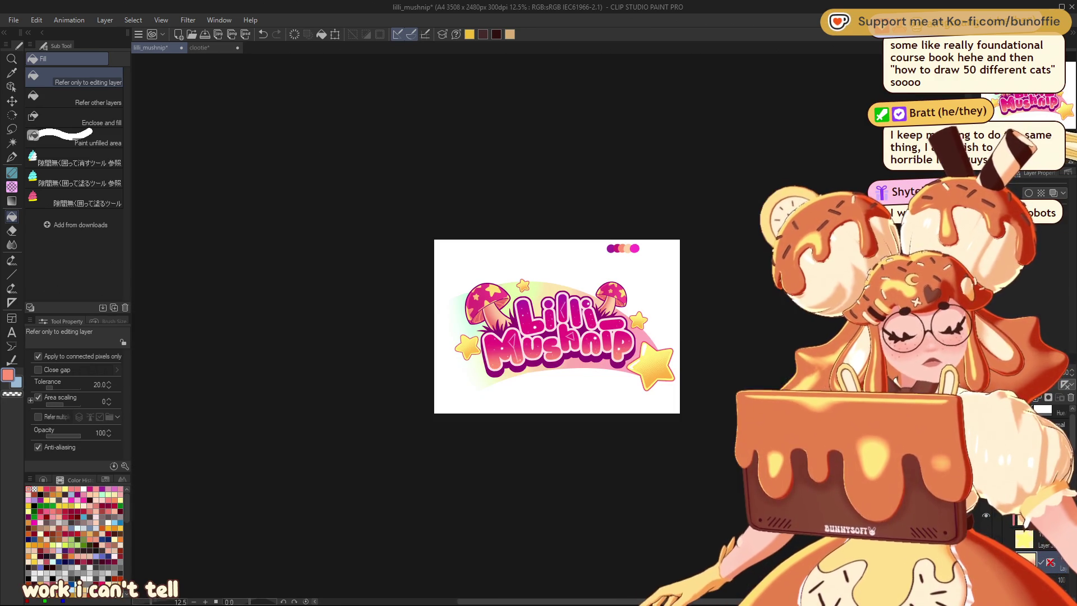
pyautogui.hotkey('ctrl', '+')
pyautogui.hotkey('ctrl', '+')
pyautogui.hotkey('ctrl', '+')
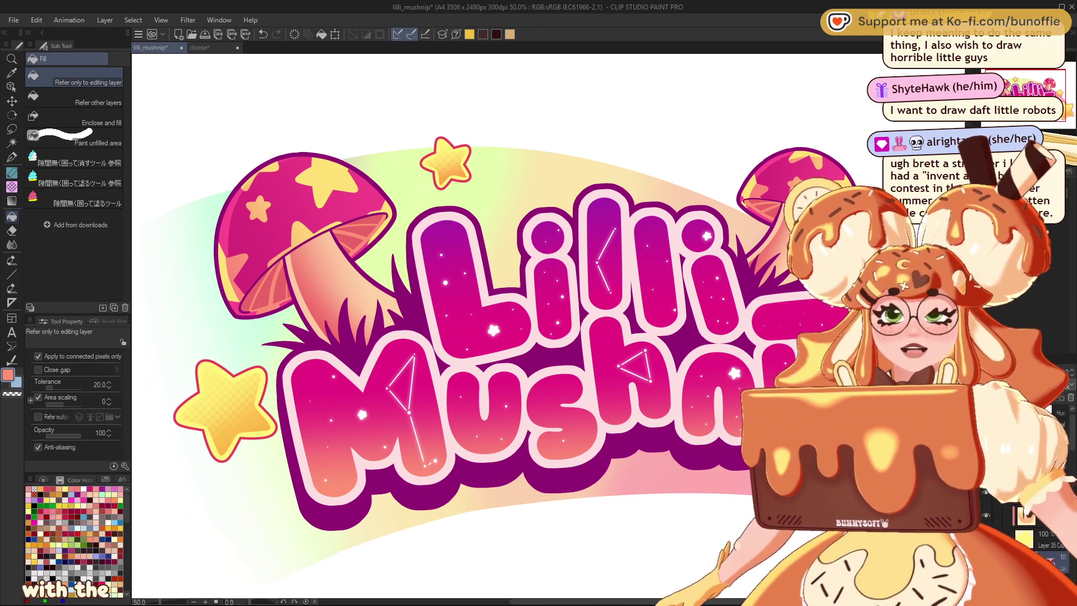
pyautogui.hotkey('ctrl', '-')
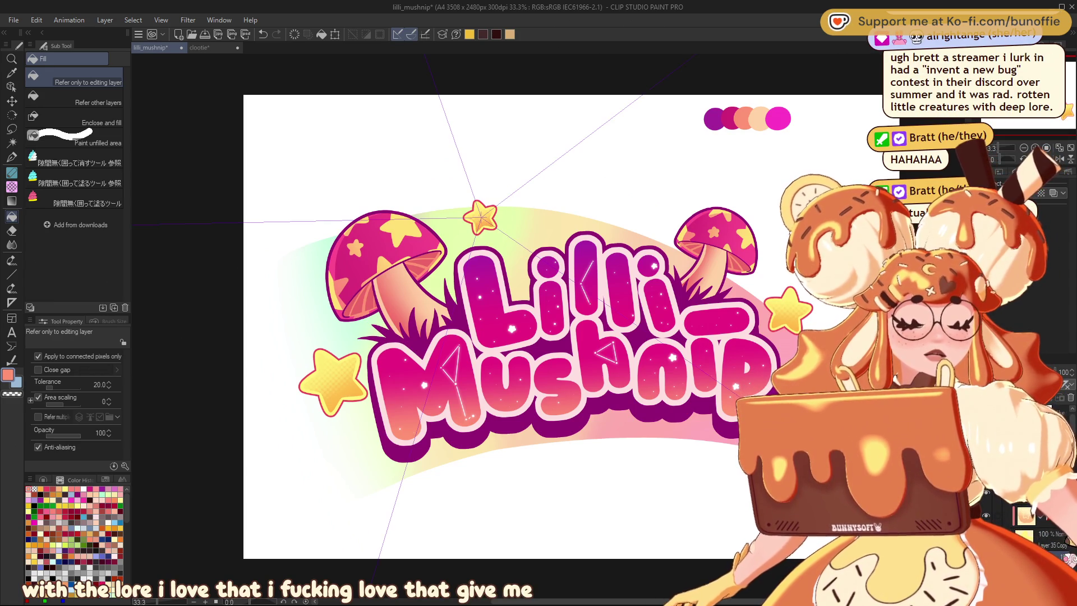
# Step: Move the top star right and nudge the left yellow star up and left
pyautogui.click(11, 101)
pyautogui.moveTo(495, 222); pyautogui.dragTo(535, 222)
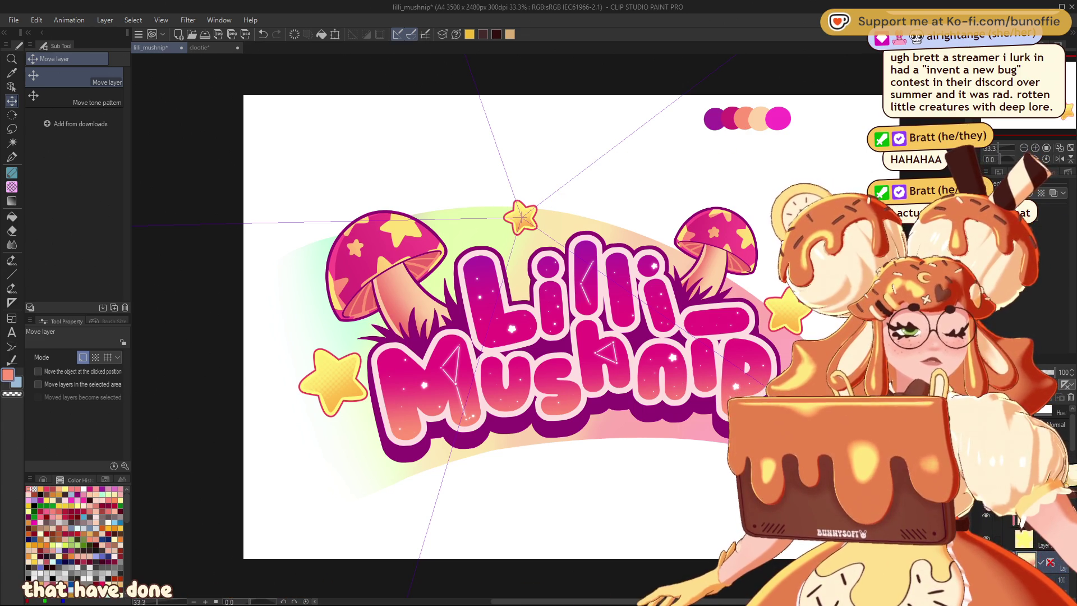
pyautogui.keyDown('ctrl'); pyautogui.click(337, 387); pyautogui.keyUp('ctrl')
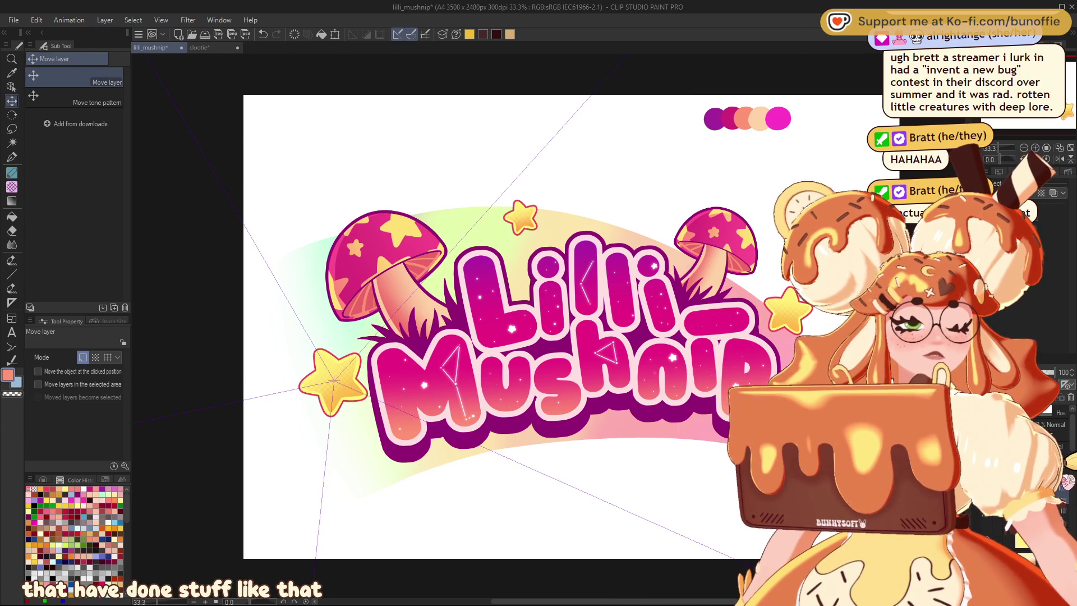
pyautogui.moveTo(368, 422); pyautogui.dragTo(354, 405)
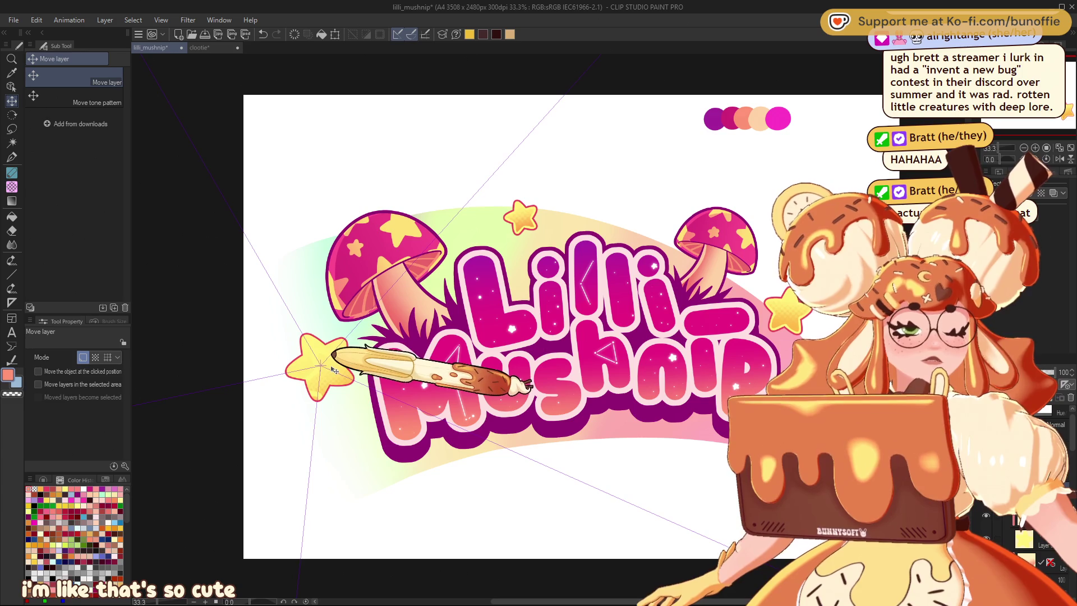
# Step: Compare the left star's new position using undo and redo, keeping the move
pyautogui.hotkey('ctrl', '-')
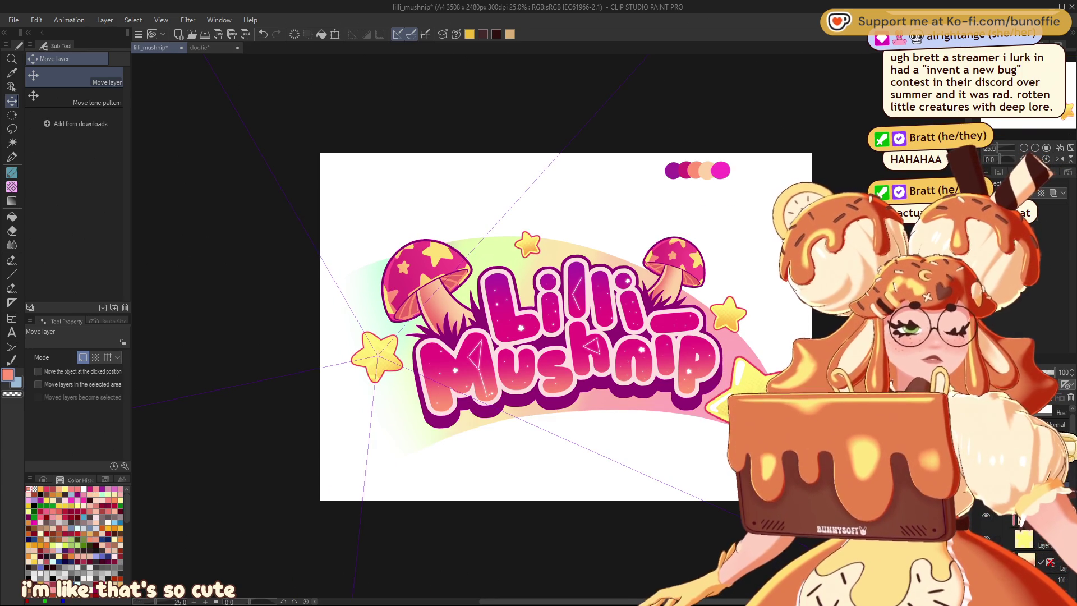
pyautogui.press('Delete')
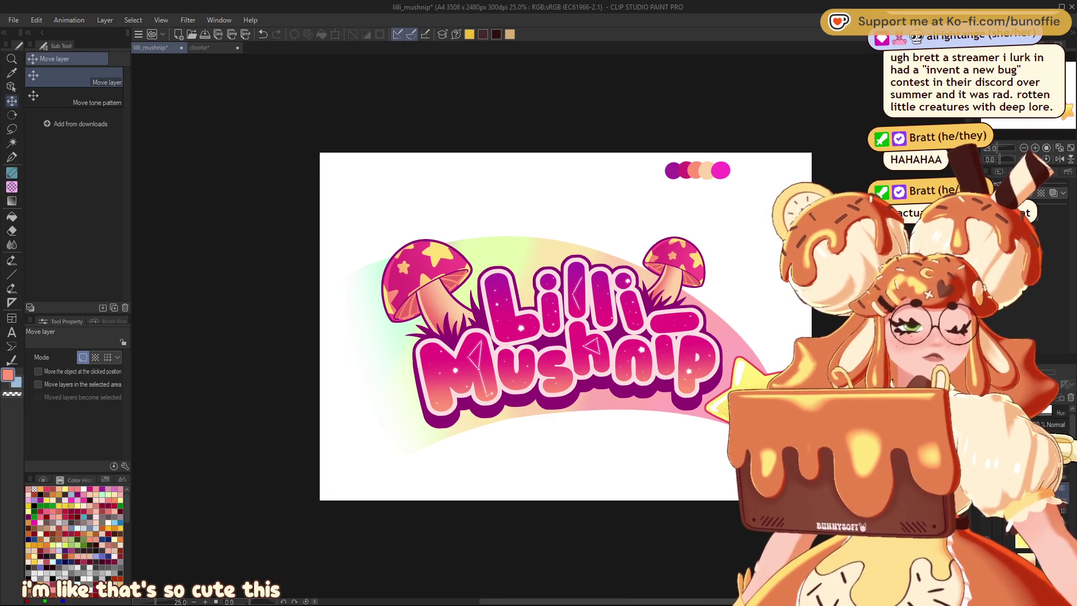
pyautogui.hotkey('ctrl', 'z')
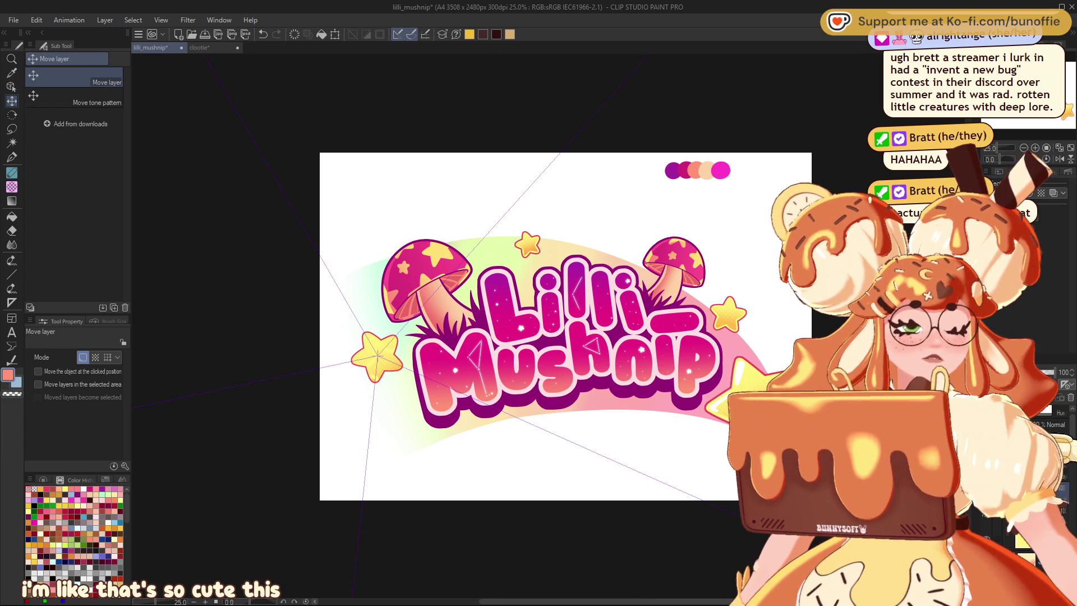
pyautogui.hotkey('ctrl', 'z')
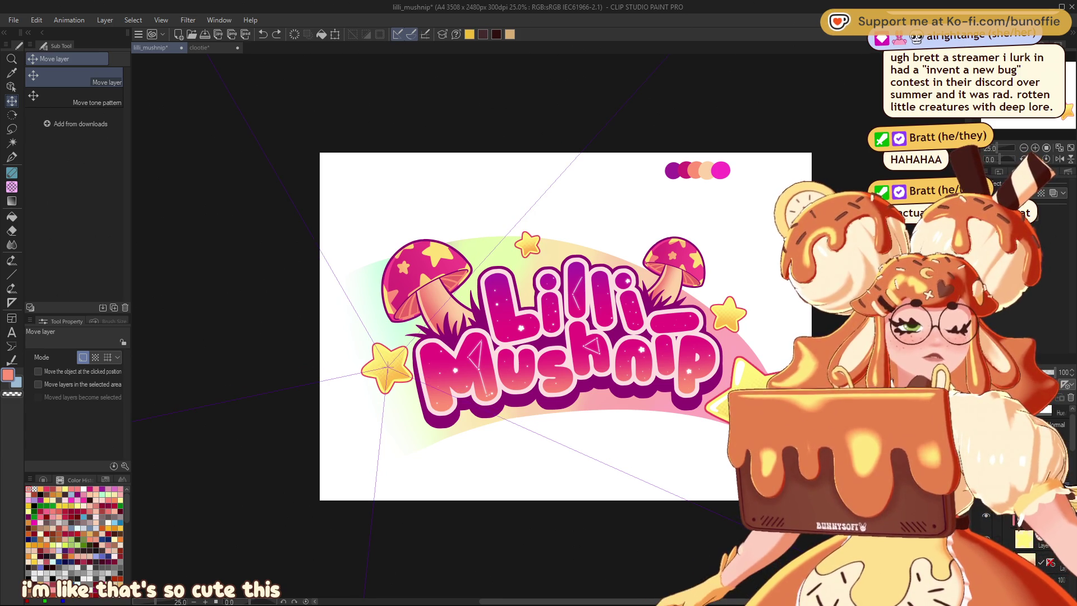
pyautogui.hotkey('ctrl', 'y')
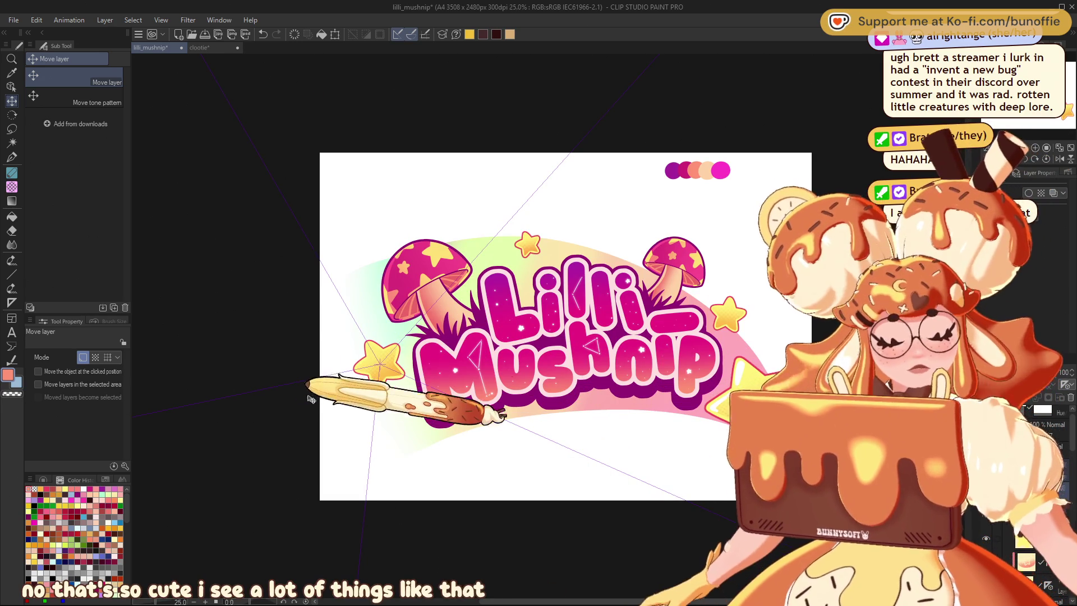
pyautogui.click(11, 129)
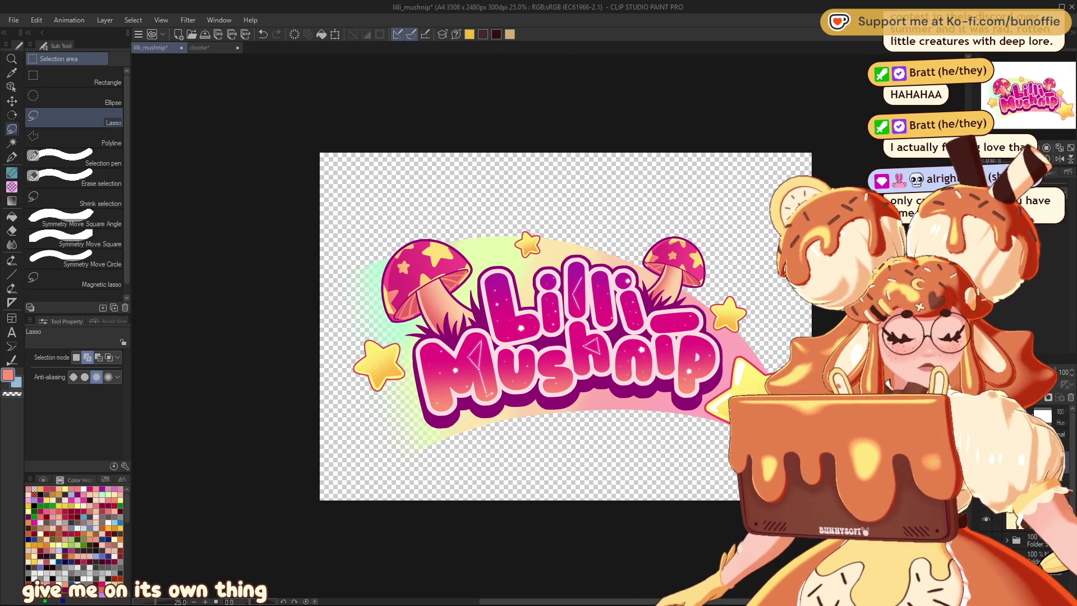
# Step: Hide the white paper layer in the Layer panel so the canvas shows transparent
pyautogui.click(1072, 511)
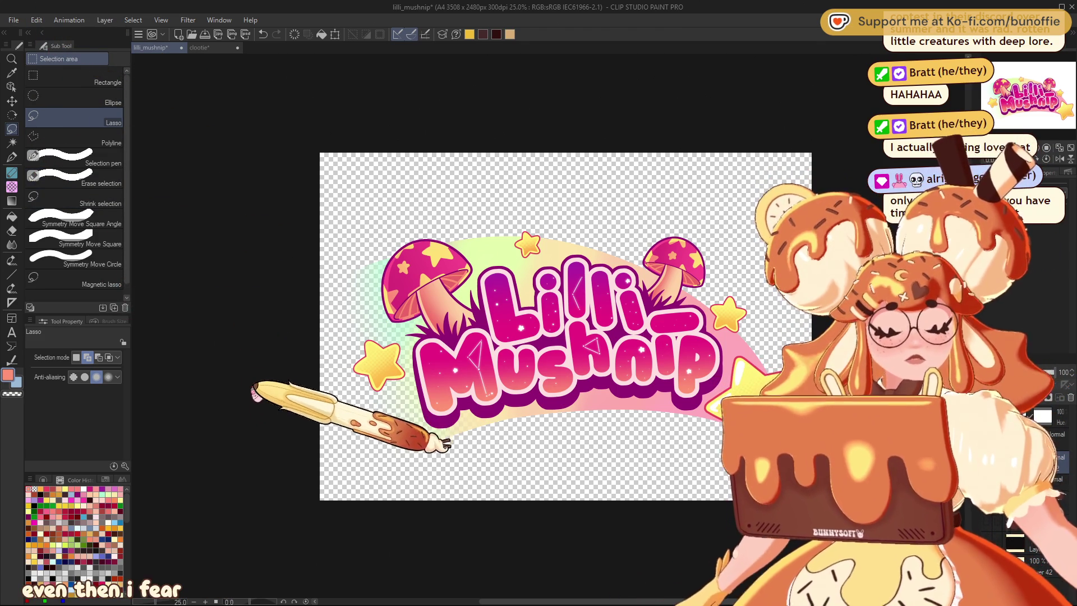
pyautogui.hotkey('ctrl', 'u')
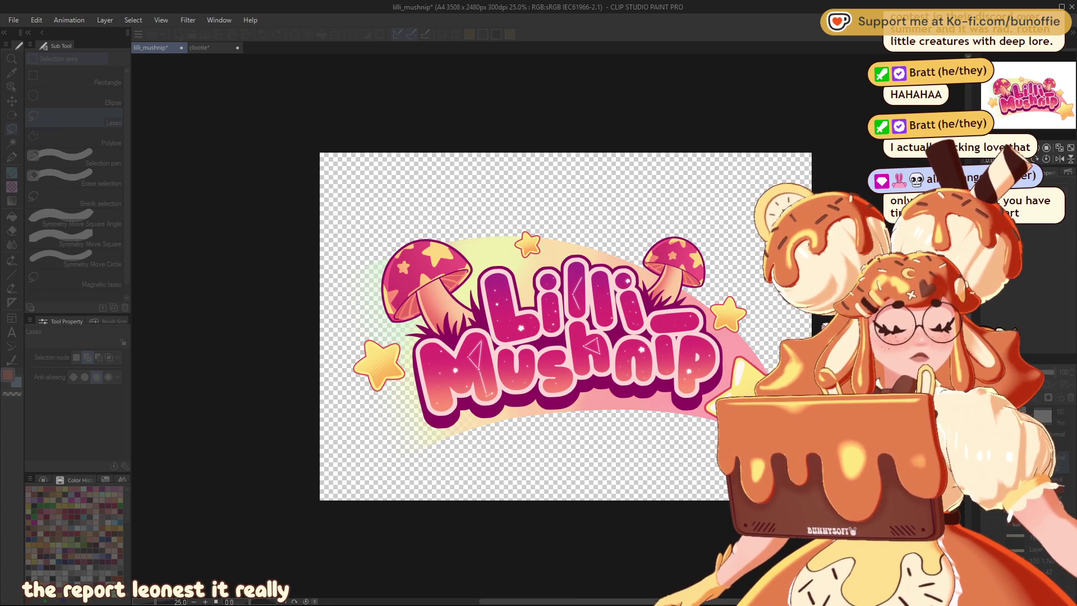
pyautogui.hotkey('ctrl', 'z')
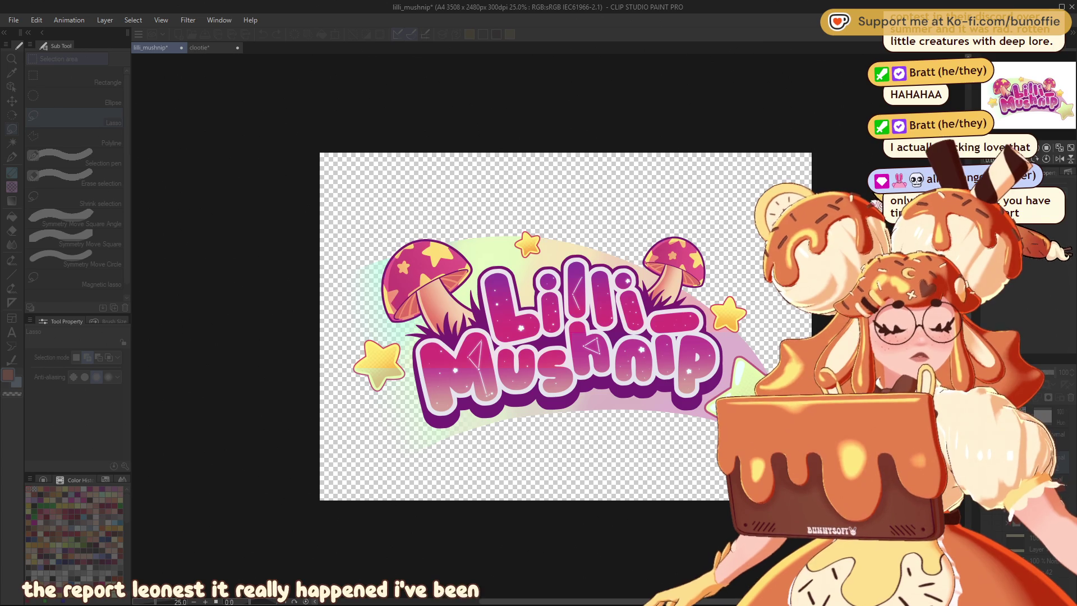
pyautogui.hotkey('ctrl', 'y')
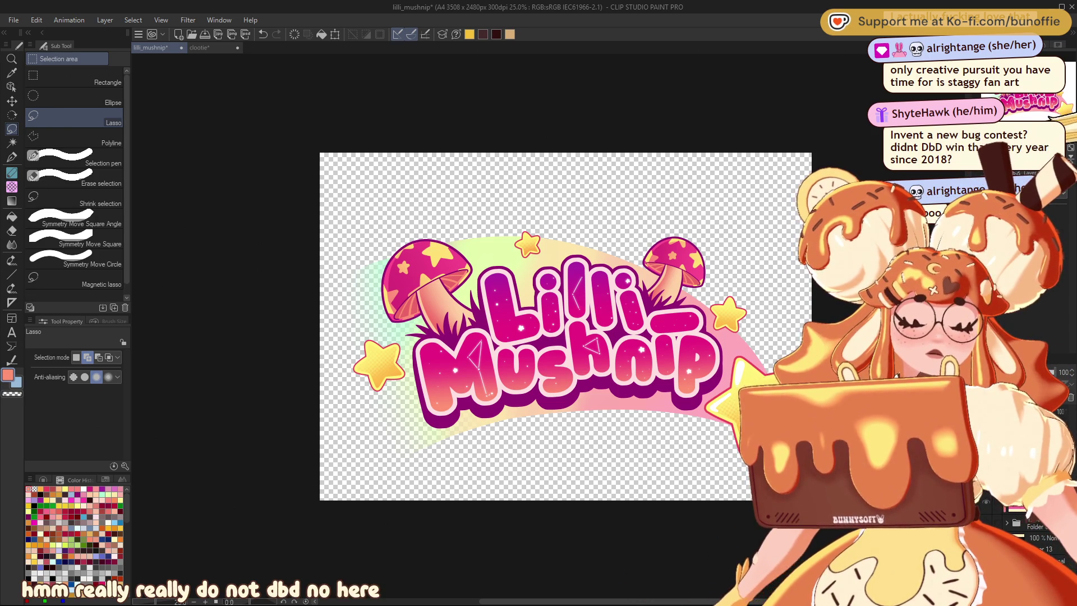
# Step: Save the lilli_mushnip logo file after viewing the whole canvas
pyautogui.hotkey('ctrl', '-')
pyautogui.hotkey('ctrl', '+')
pyautogui.hotkey('ctrl', '+')
pyautogui.hotkey('ctrl', '+')
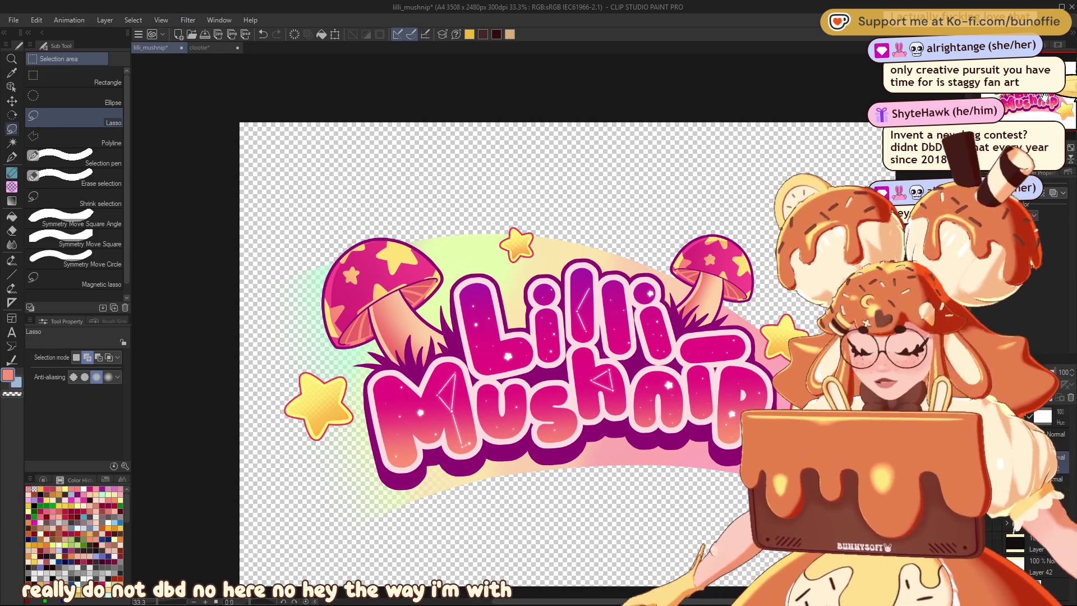
pyautogui.hotkey('ctrl', 's')
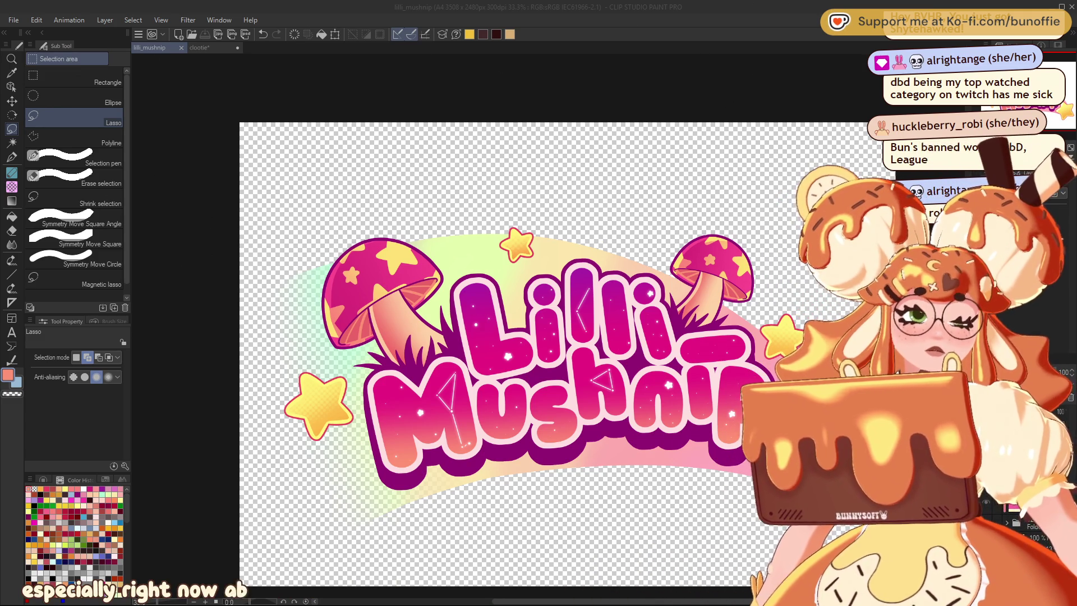
pyautogui.hotkey('ctrl', '+')
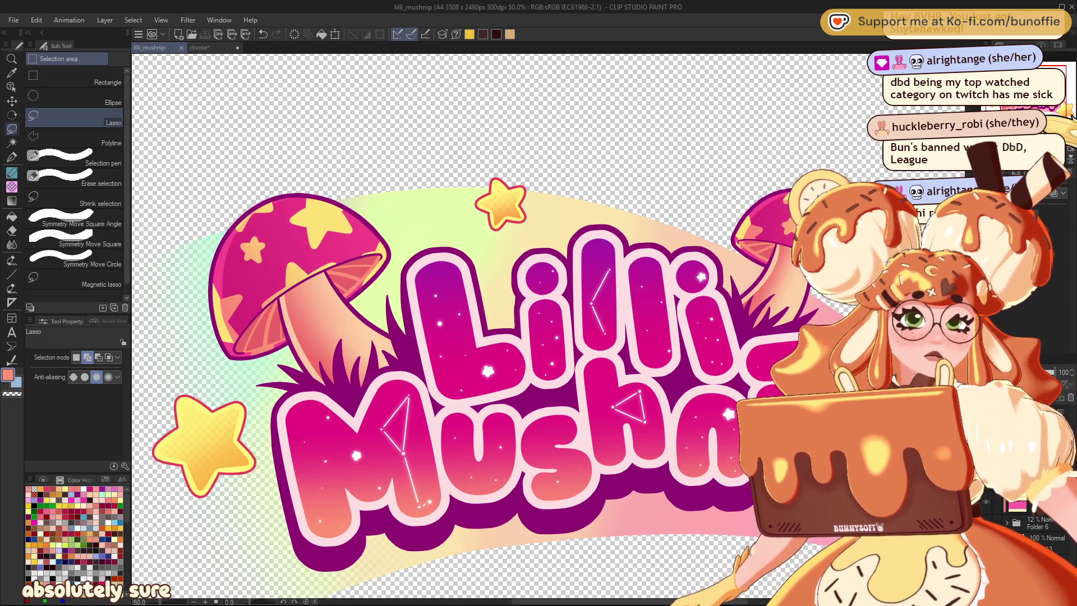
# Step: Delete the Lilli_Mushnip logo artwork from the layer, leaving the canvas empty
pyautogui.hotkey('ctrl', '-')
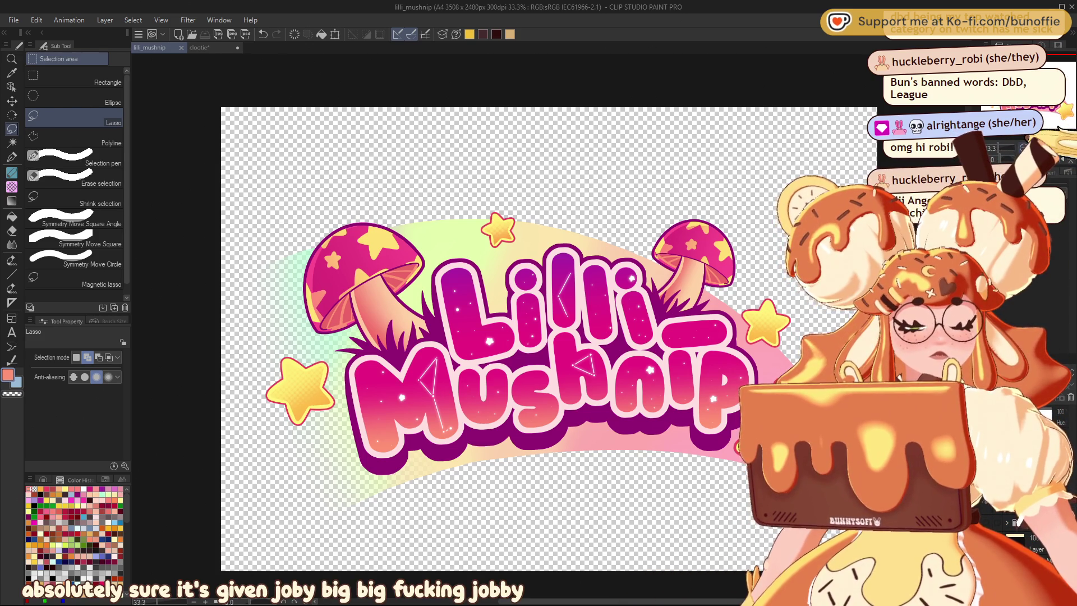
pyautogui.hotkey('ctrl', '-')
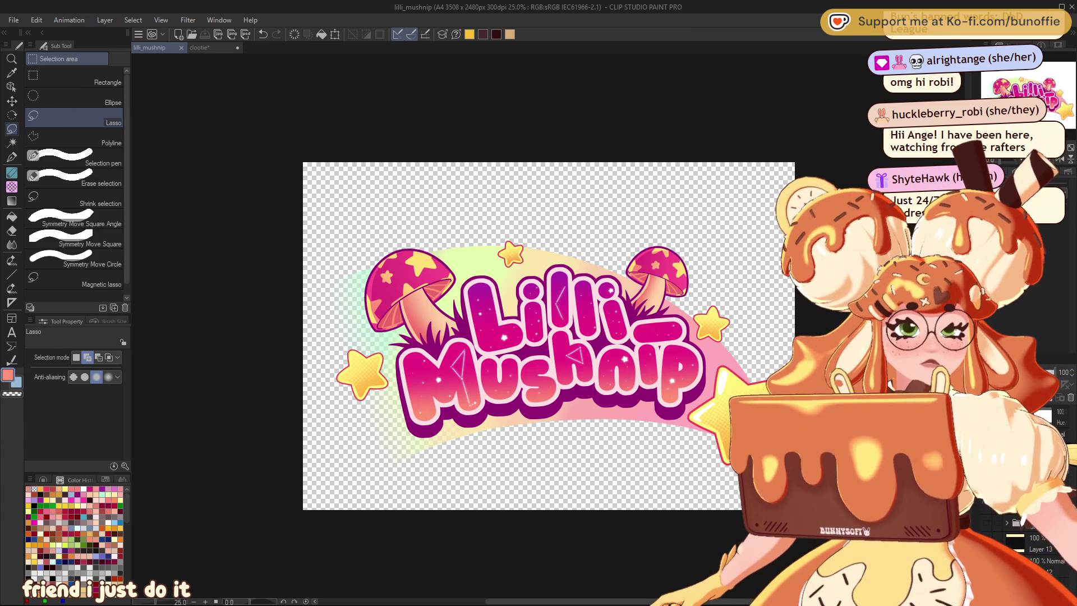
pyautogui.press('Delete')
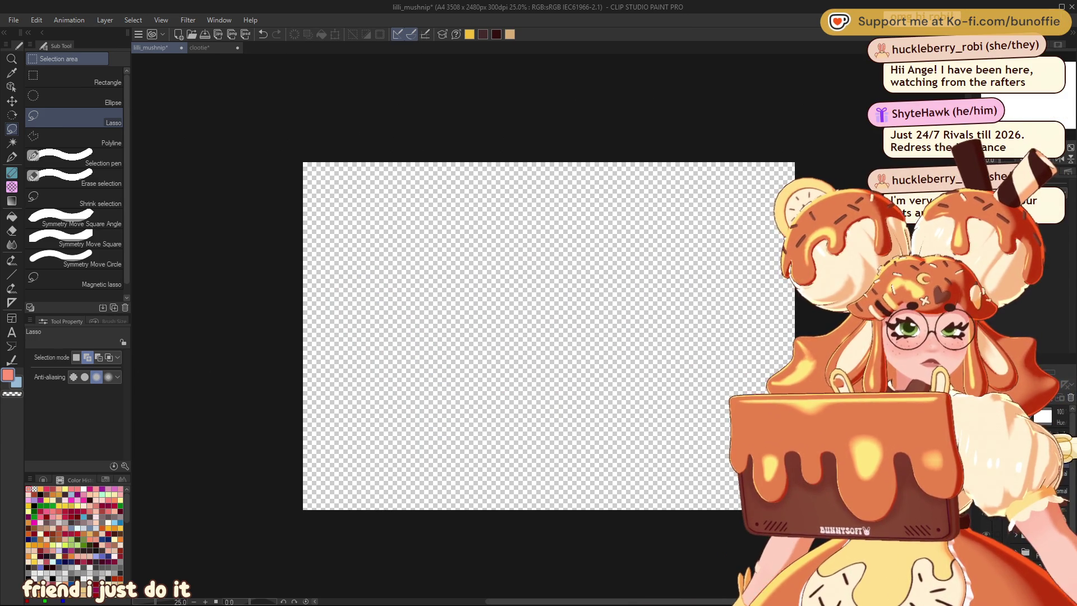
# Step: Undo the deletion to bring back the logo, mushrooms and stars
pyautogui.hotkey('ctrl', 'z')
pyautogui.hotkey('ctrl', 'y')
pyautogui.hotkey('ctrl', 'z')
pyautogui.hotkey('ctrl', 'z')
pyautogui.hotkey('ctrl', 'z')
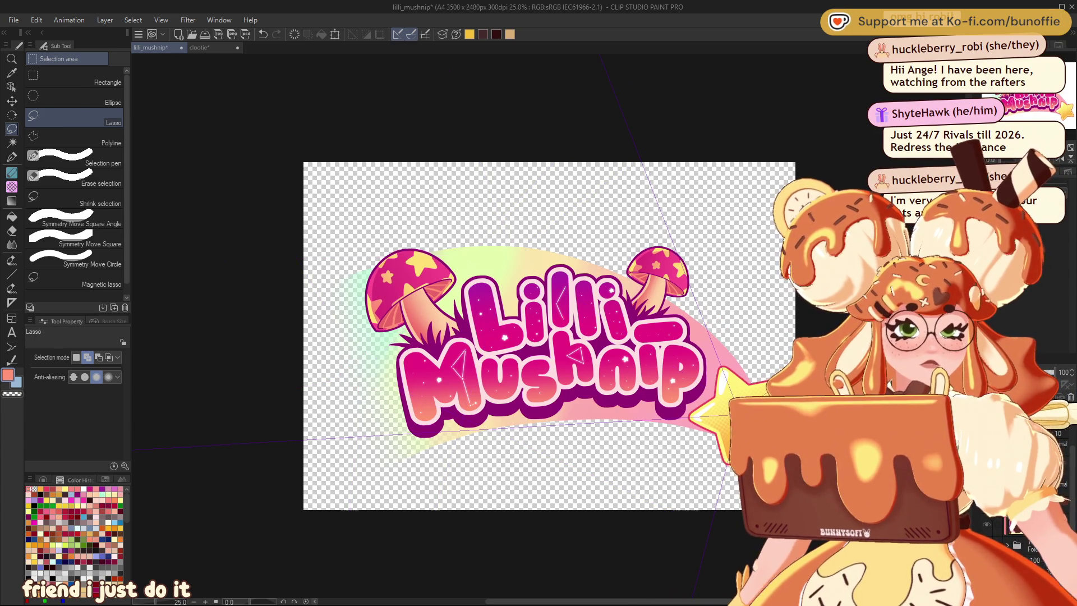
pyautogui.hotkey('ctrl', 'y')
pyautogui.hotkey('ctrl', 'y')
pyautogui.hotkey('ctrl', 'z')
pyautogui.hotkey('ctrl', 'y')
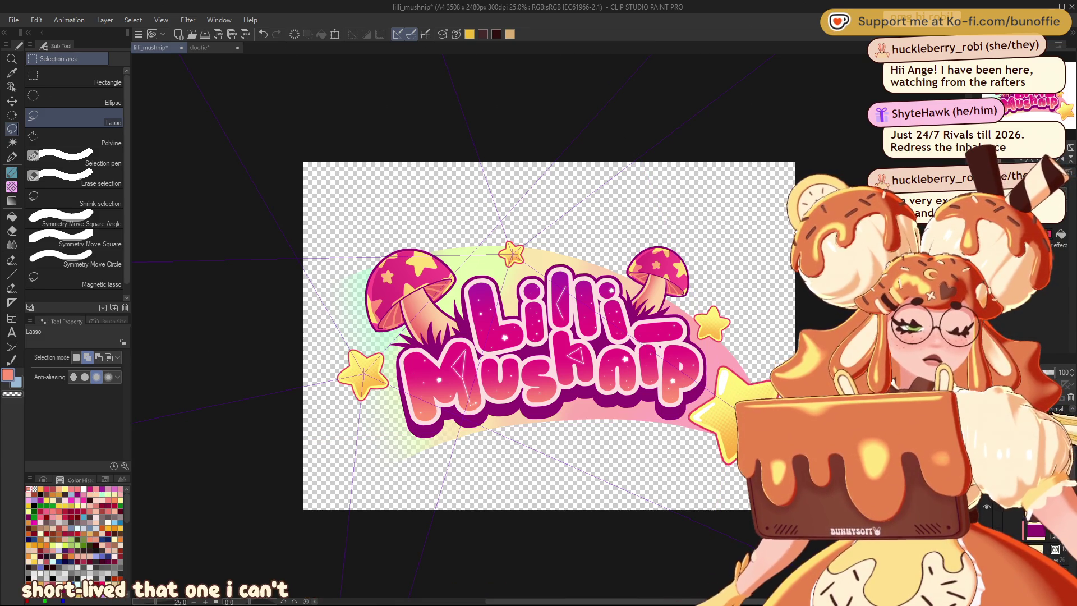
# Step: Hide the purple perspective guide lines over the logo
pyautogui.hotkey('ctrl', '1')
pyautogui.hotkey('ctrl', 'z')
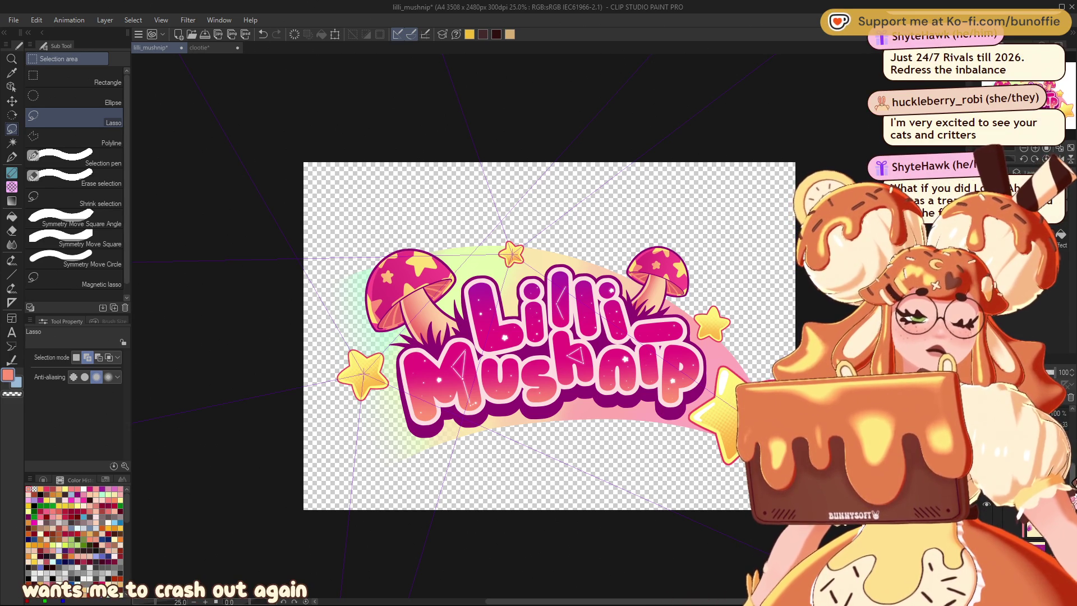
pyautogui.hotkey('ctrl', 'z')
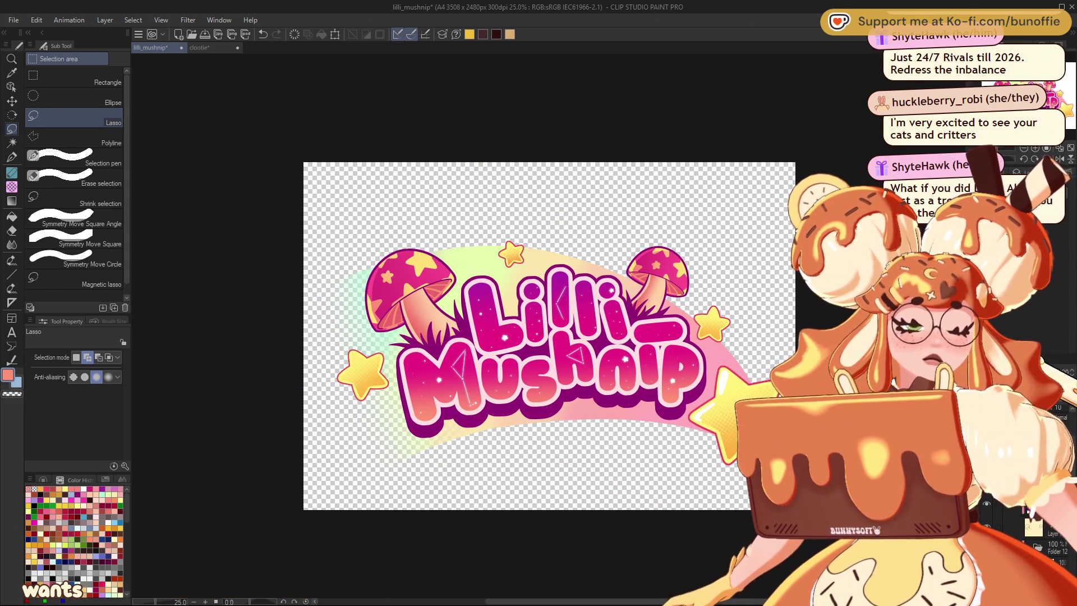
pyautogui.scroll(2, 403, 324)
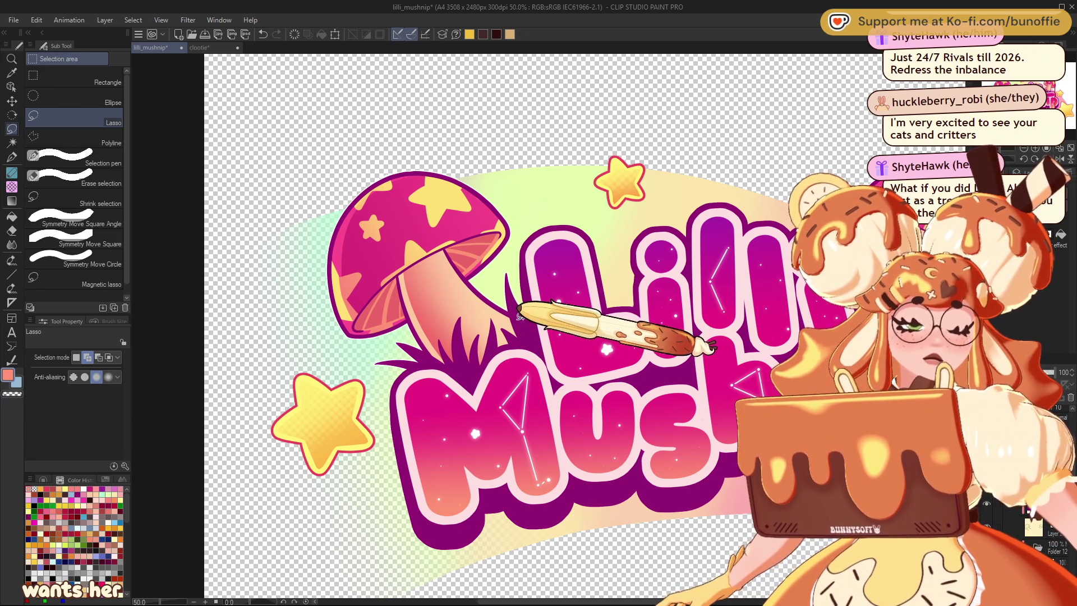
# Step: Sample the dark purple of the logo's outline as the drawing colour
pyautogui.keyDown('alt'); pyautogui.click(519, 315); pyautogui.keyUp('alt')
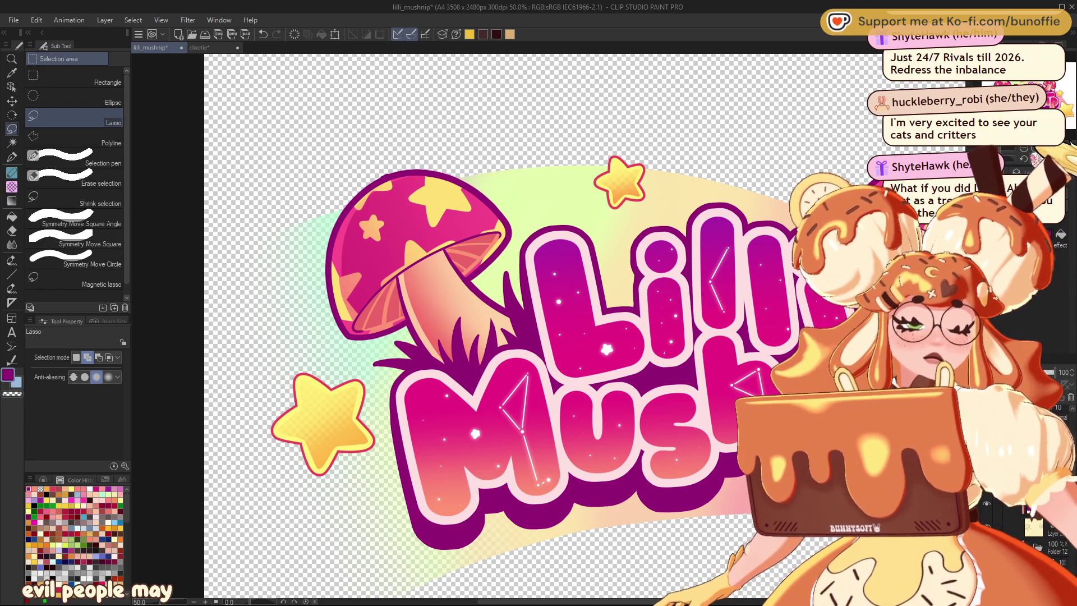
pyautogui.hotkey('ctrl', '-')
pyautogui.hotkey('ctrl', '-')
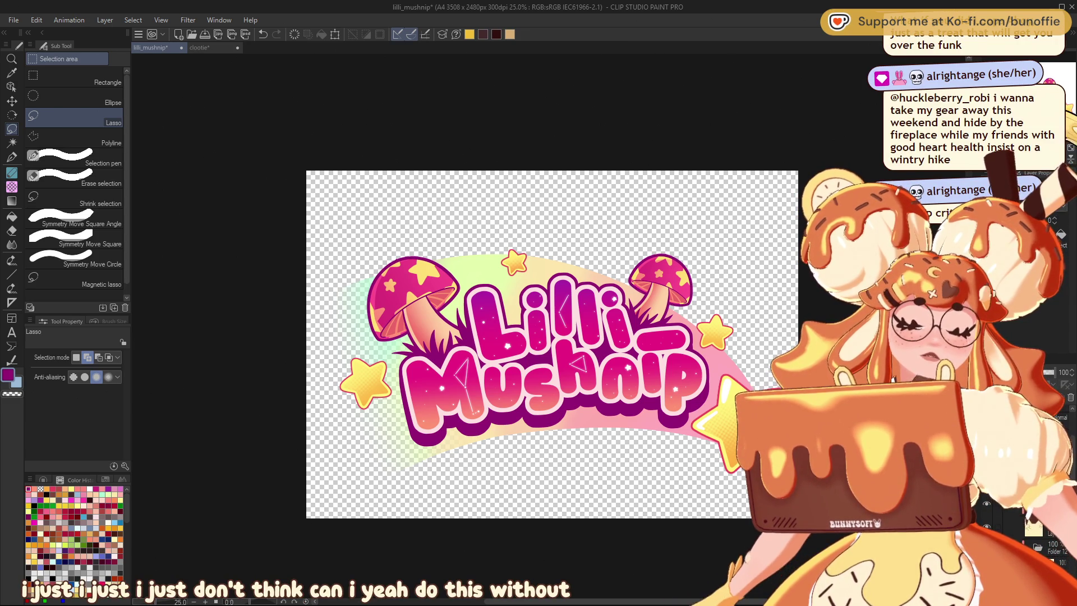
# Step: Save the lilli_mushnip logo again, previewing it zoomed out and back in
pyautogui.scroll(2, 553, 345)
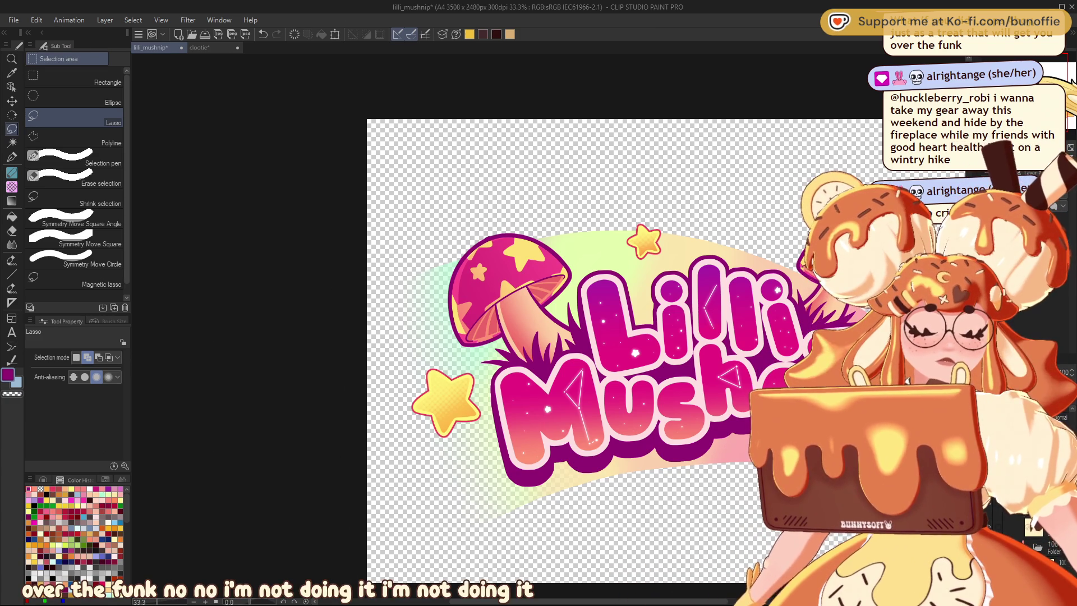
pyautogui.hotkey('ctrl', '-')
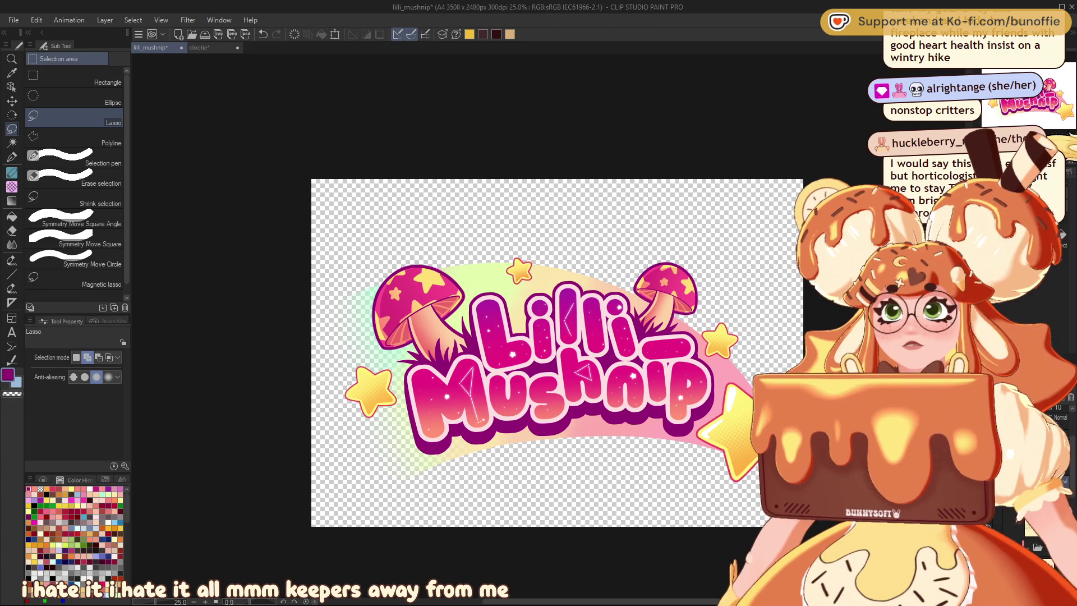
pyautogui.hotkey('ctrl', 's')
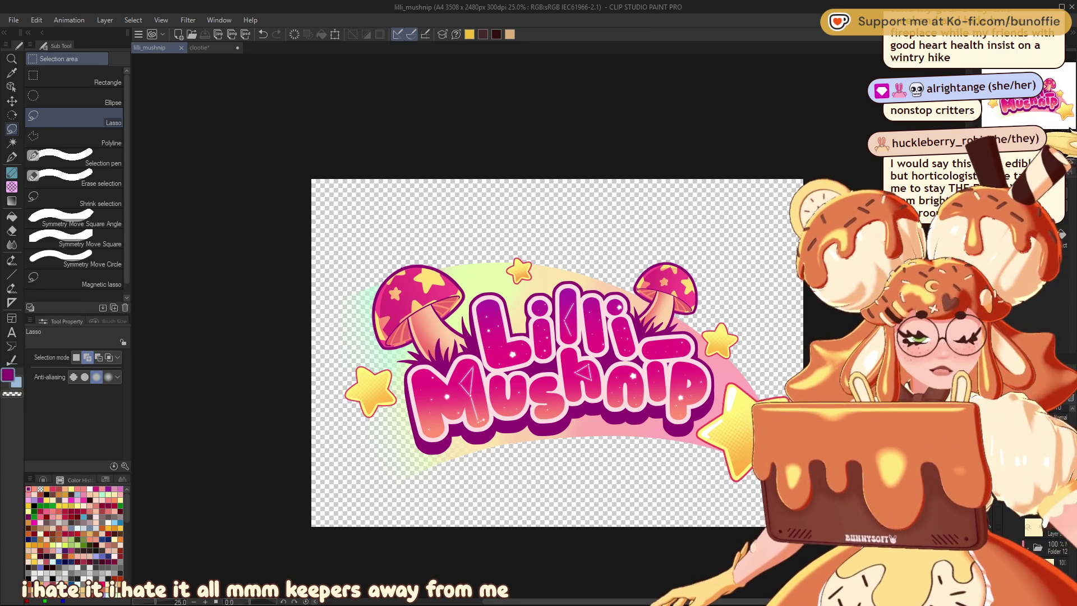
pyautogui.hotkey('ctrl', '-')
pyautogui.hotkey('ctrl', '-')
pyautogui.hotkey('ctrl', '-')
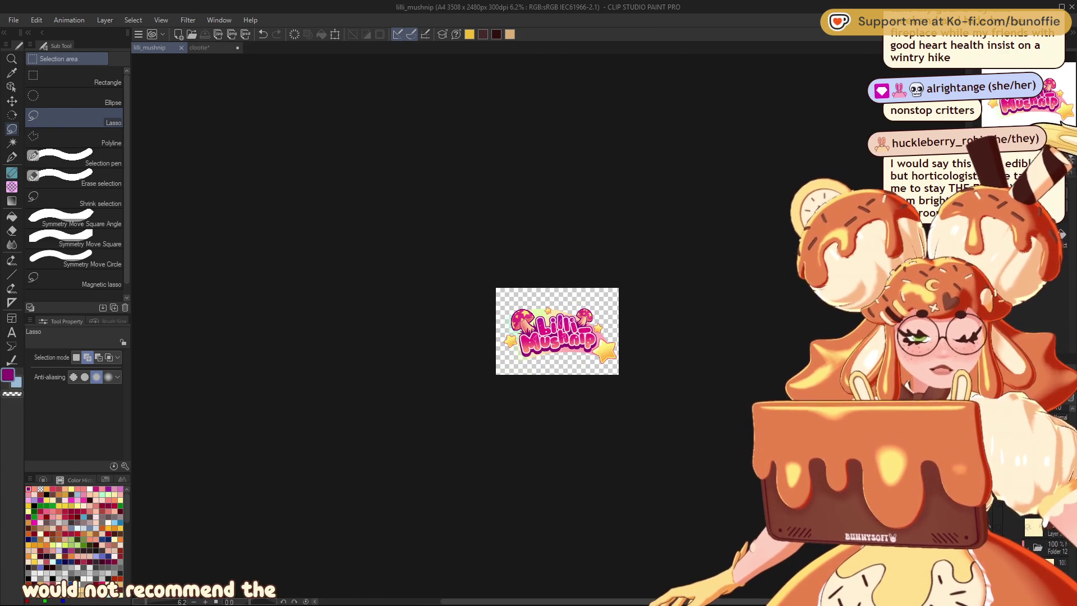
pyautogui.hotkey('ctrl', '+')
pyautogui.hotkey('ctrl', '+')
pyautogui.hotkey('ctrl', '+')
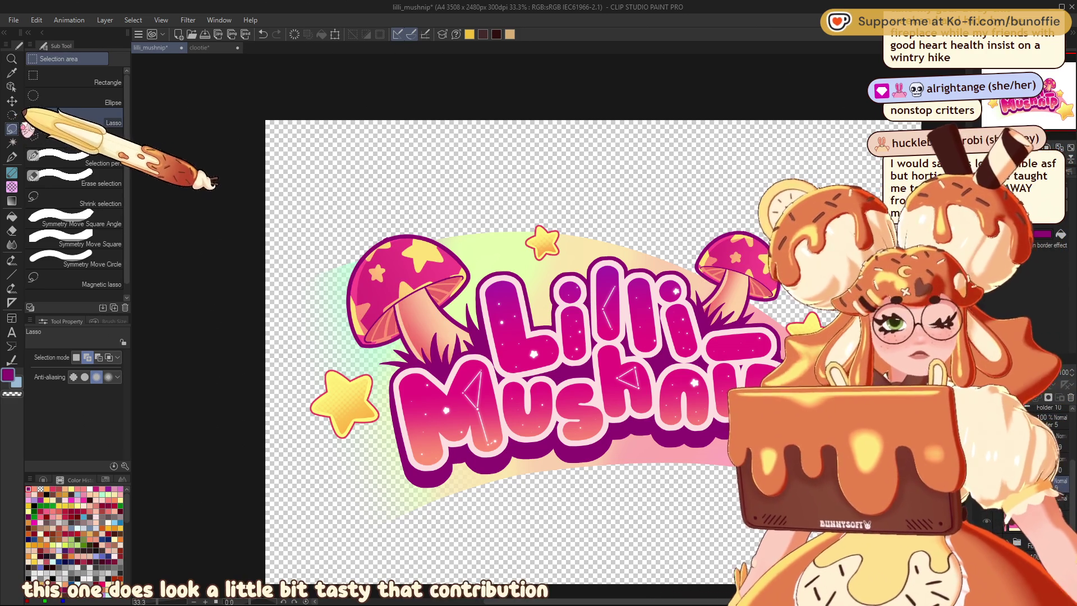
# Step: Lasso the area around the left mushroom and shift it slightly right
pyautogui.moveTo(474, 198)
pyautogui.mouseDown()
pyautogui.moveTo(333, 336)
pyautogui.moveTo(466, 412)
pyautogui.moveTo(514, 241)
pyautogui.mouseUp()
pyautogui.hotkey('ctrl', 't')
pyautogui.moveTo(457, 268); pyautogui.dragTo(461, 269)
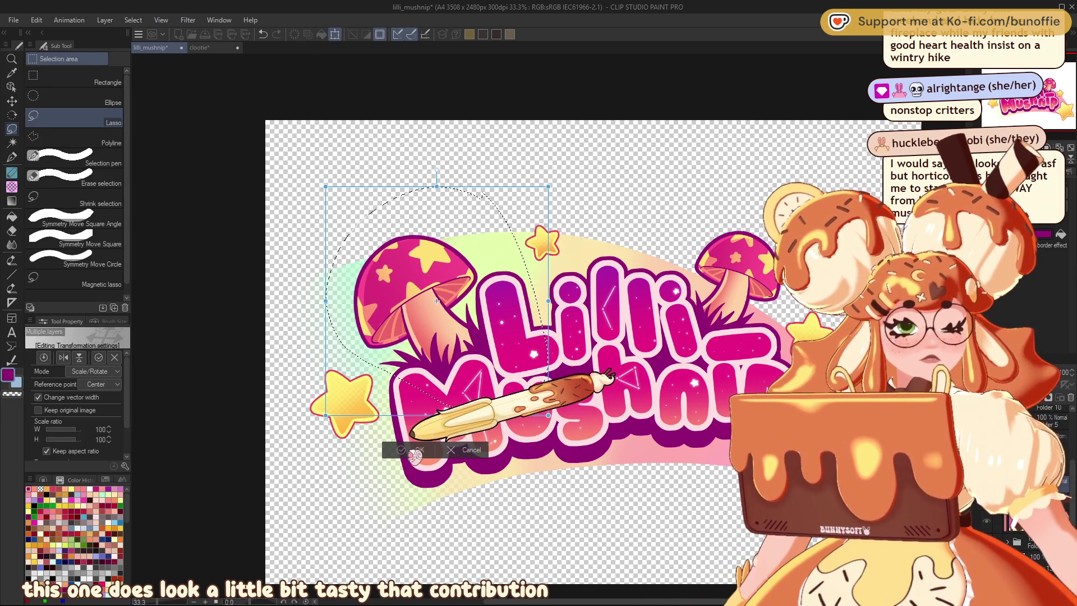
pyautogui.click(415, 450)
pyautogui.hotkey('ctrl', 'd')
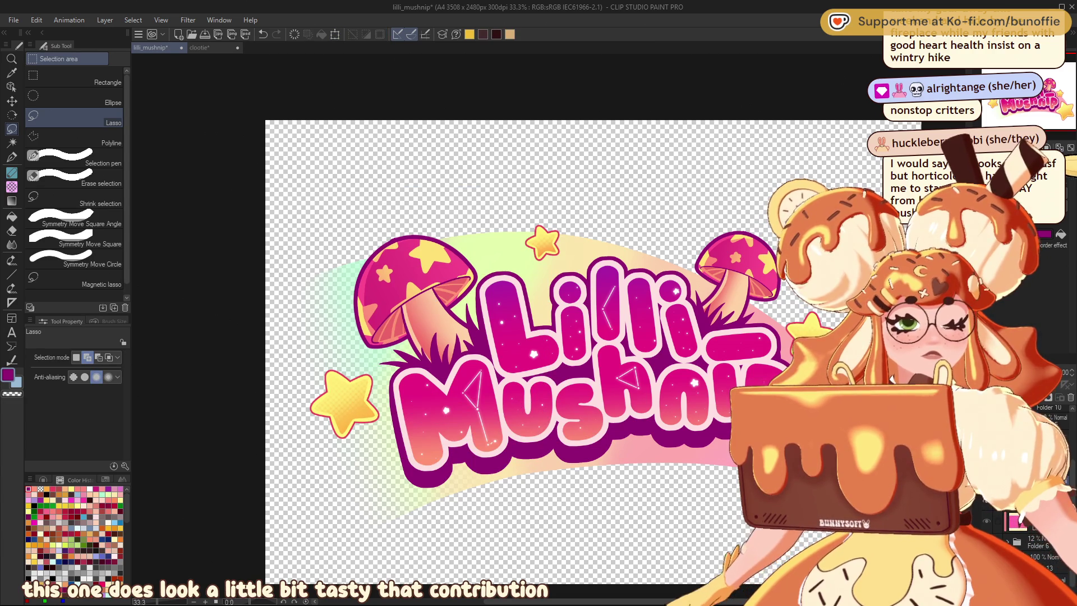
# Step: Check the logo's balance with a mirrored view, then save the file
pyautogui.press('h')
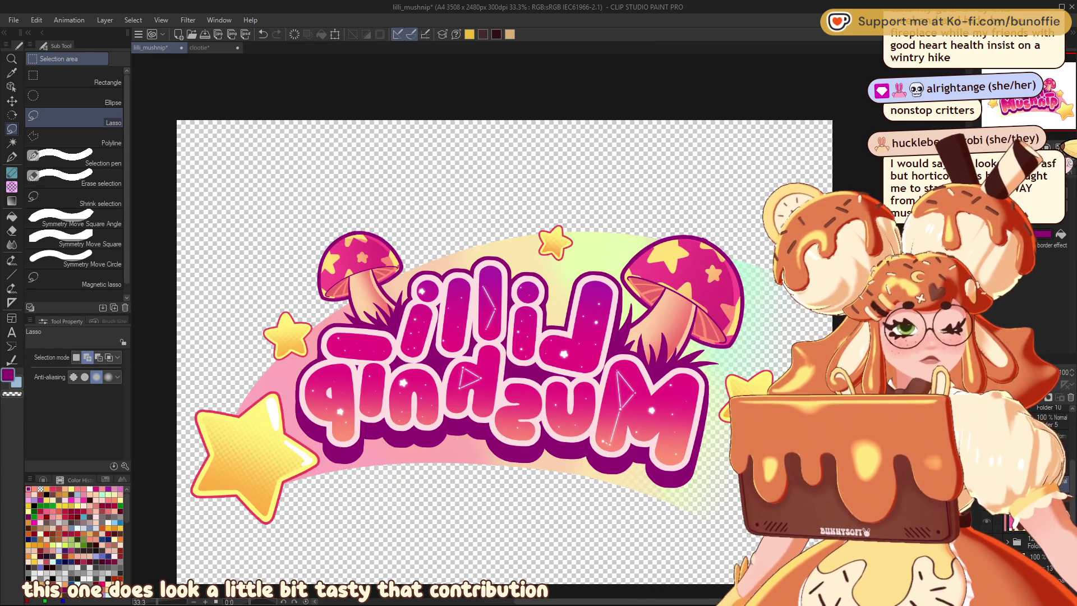
pyautogui.press('h')
pyautogui.scroll(-5, 533, 325)
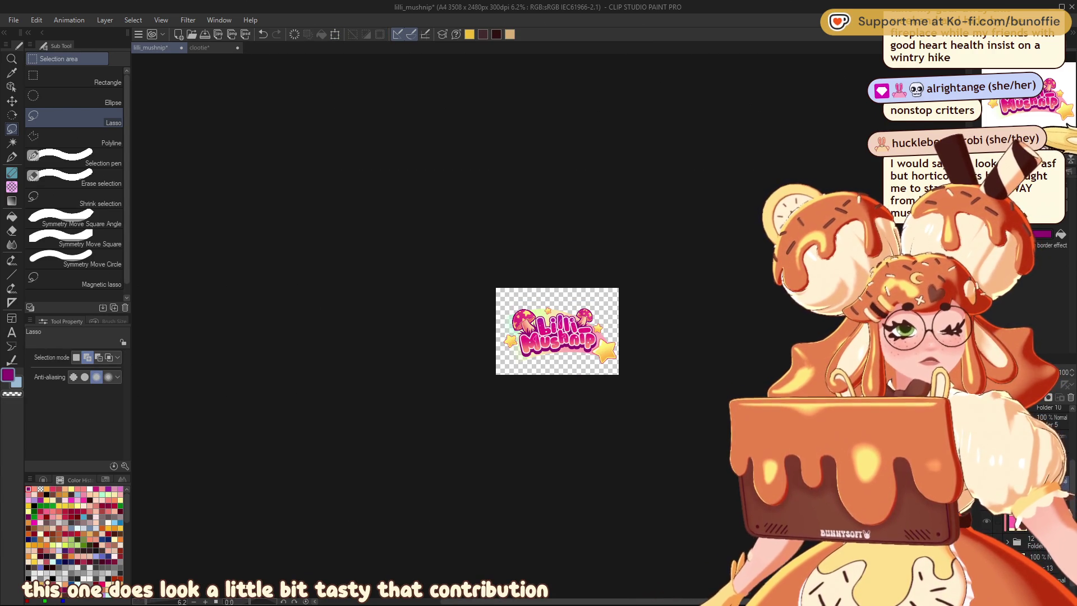
pyautogui.scroll(4, 549, 326)
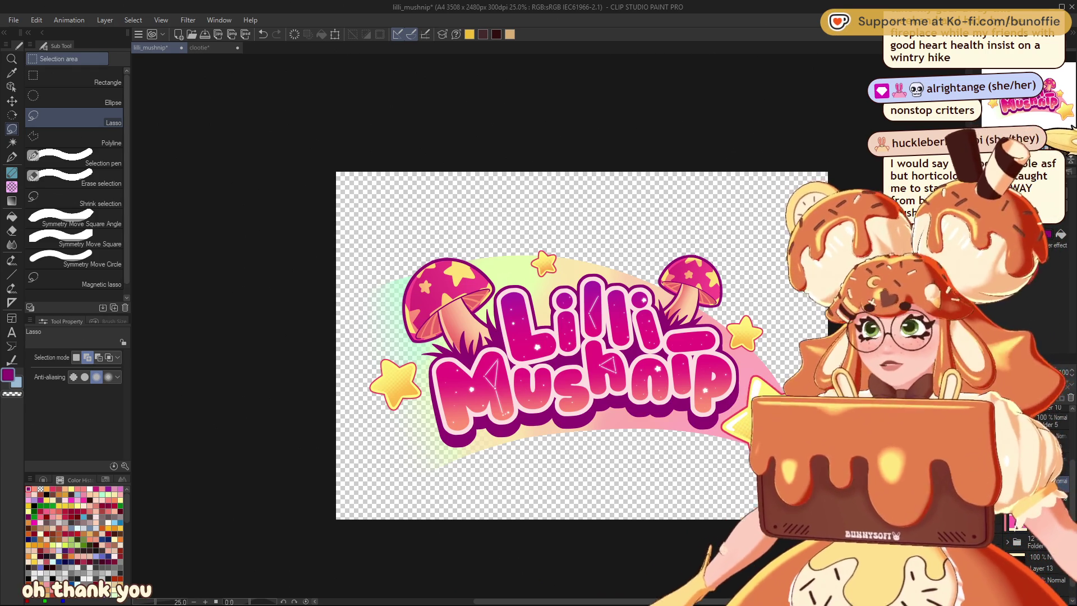
pyautogui.hotkey('ctrl', 's')
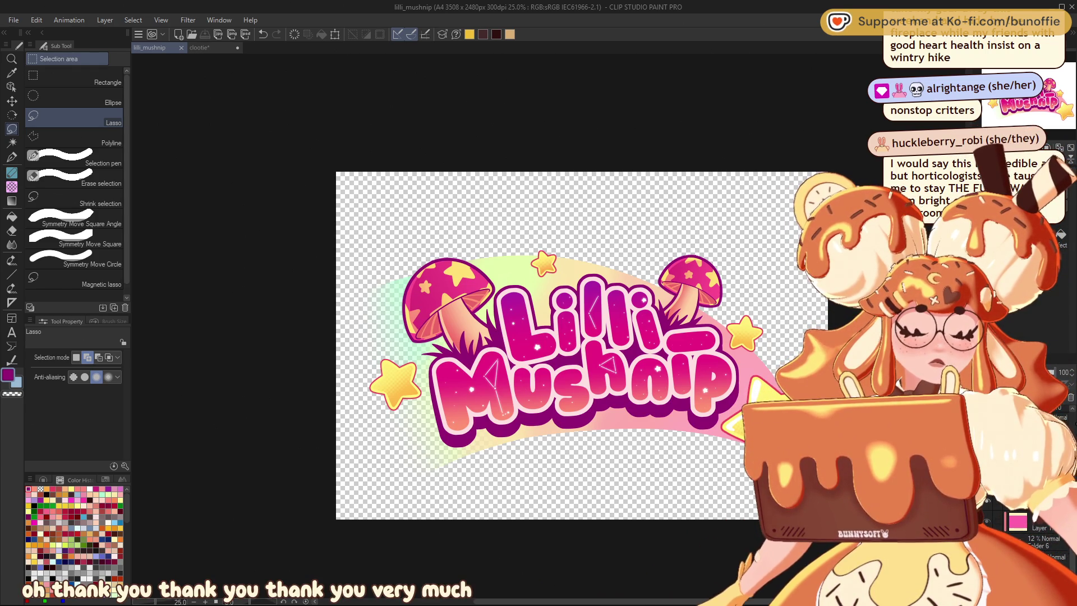
pyautogui.hotkey('ctrl', 'v')
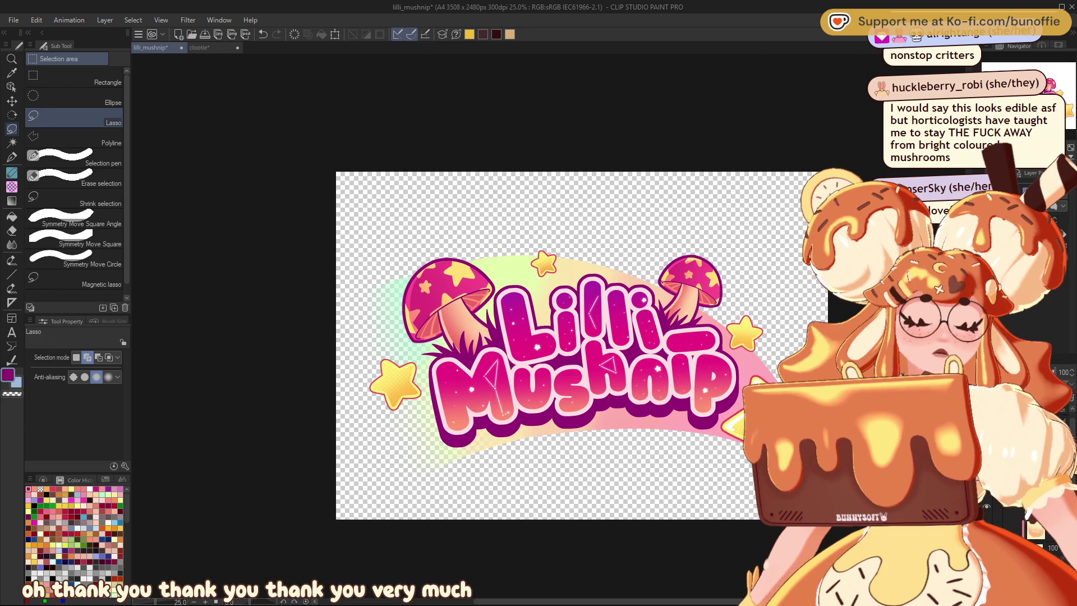
# Step: Move the pasted purple heart off the canvas and nudge the top star lower
pyautogui.moveTo(530, 462)
pyautogui.mouseDown()
pyautogui.moveTo(395, 384)
pyautogui.moveTo(497, 407)
pyautogui.moveTo(497, 538)
pyautogui.mouseUp()
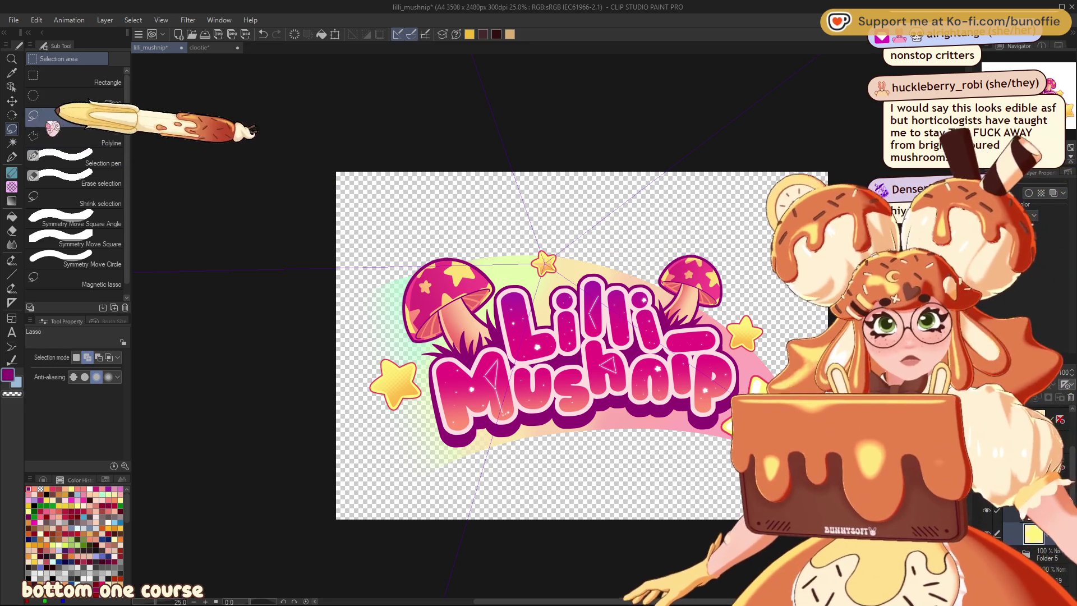
pyautogui.click(12, 101)
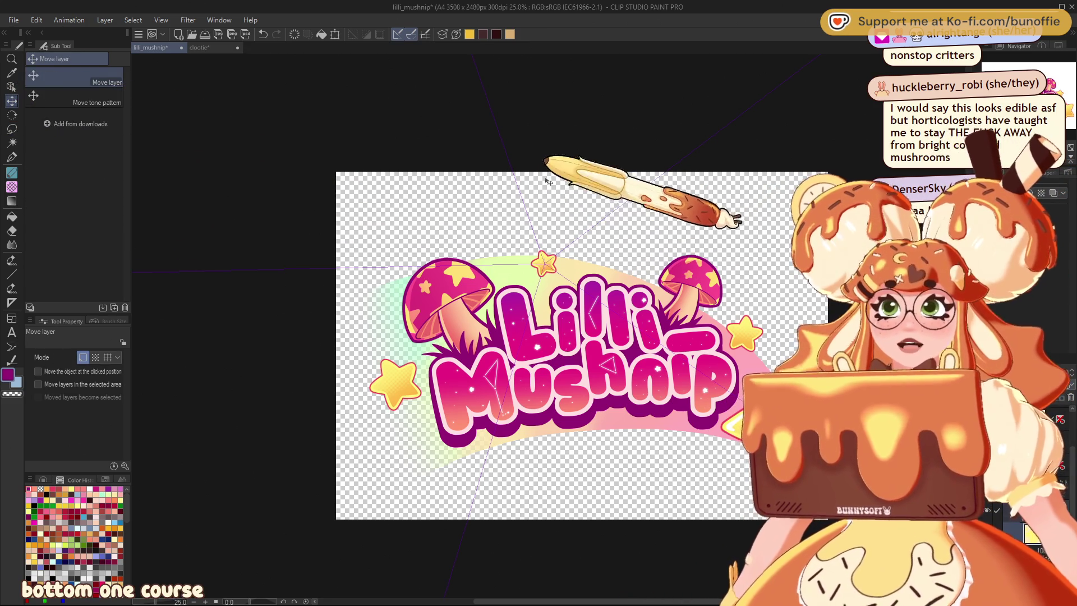
pyautogui.moveTo(556, 267); pyautogui.dragTo(550, 276)
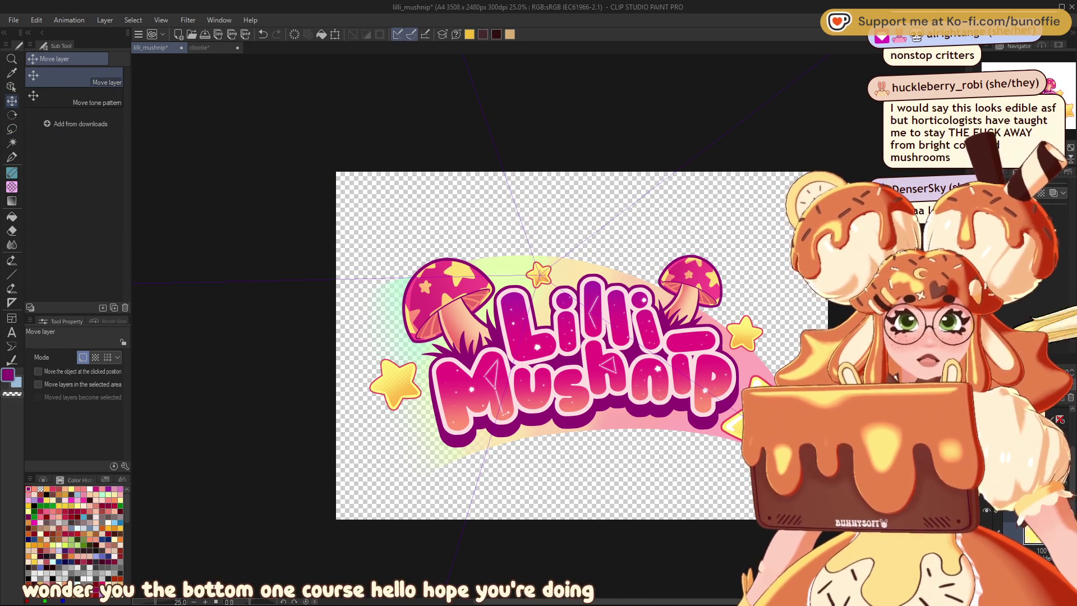
pyautogui.click(395, 384)
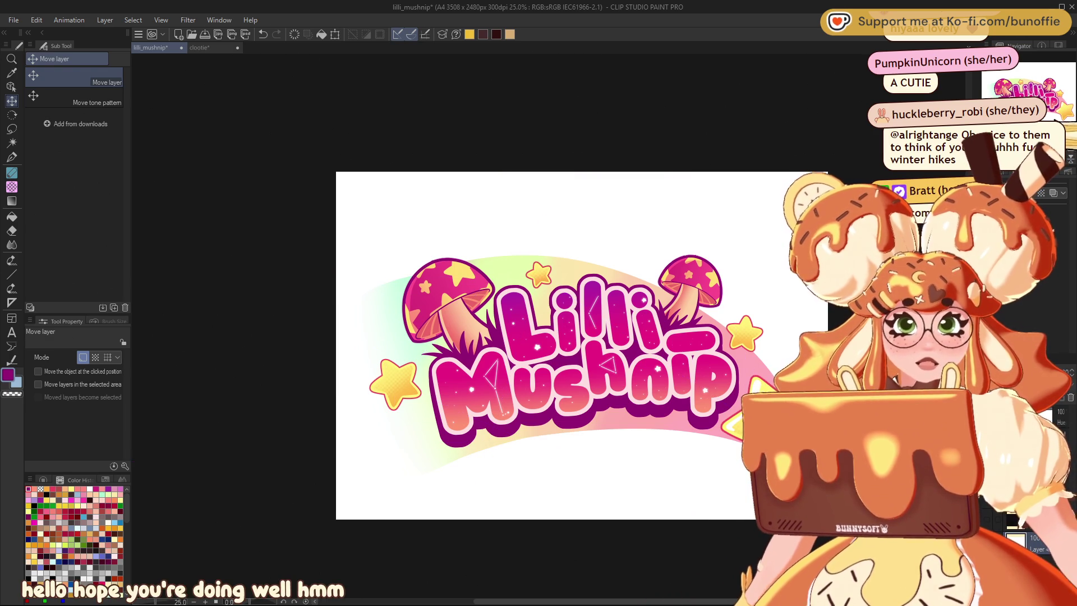
# Step: Undo the last three moves of the logo artwork
pyautogui.hotkey('ctrl', '-')
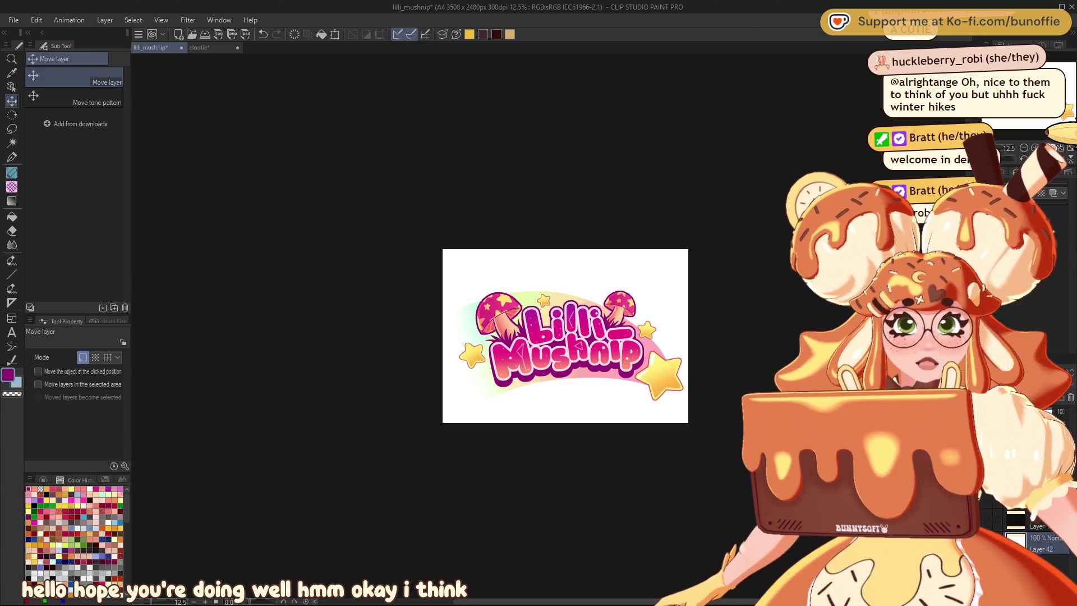
pyautogui.hotkey('ctrl', '+')
pyautogui.hotkey('ctrl', '+')
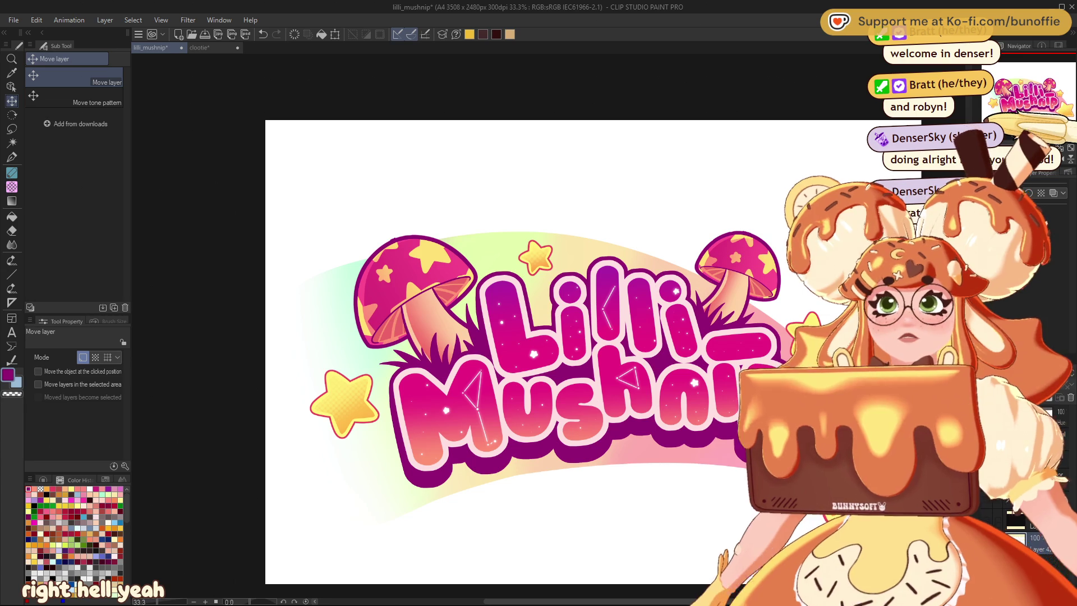
pyautogui.moveTo(1039, 105); pyautogui.dragTo(1046, 101)
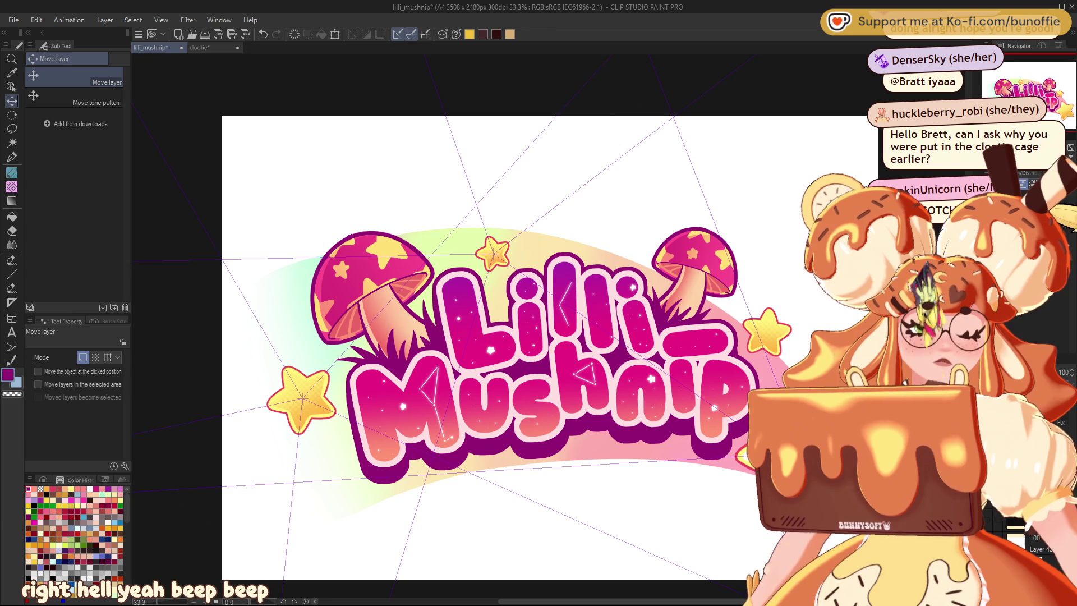
pyautogui.hotkey('ctrl', 'z')
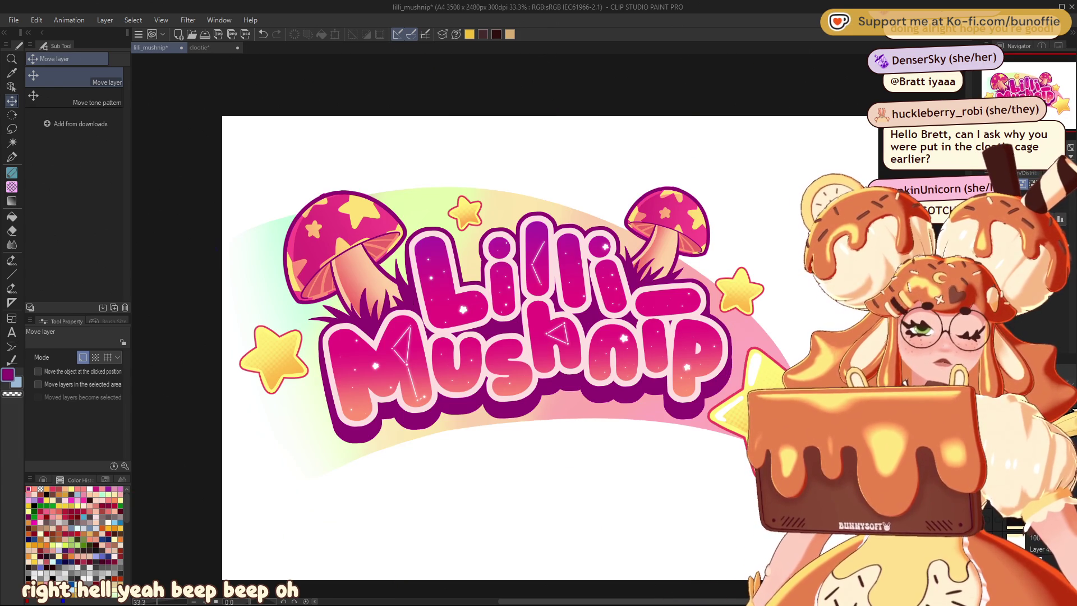
pyautogui.hotkey('ctrl', 'z')
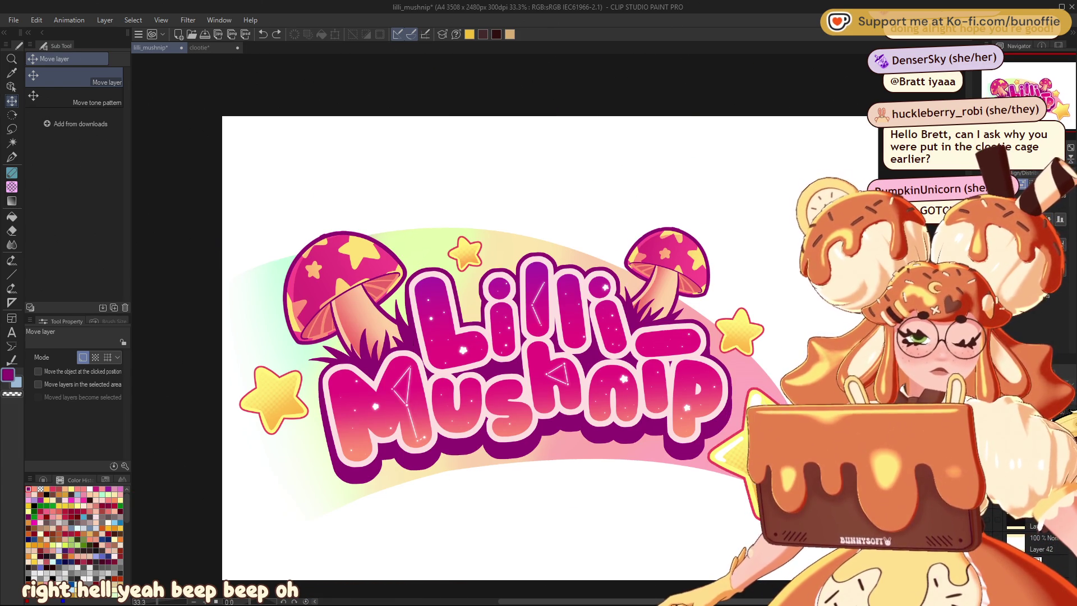
pyautogui.hotkey('ctrl', 'z')
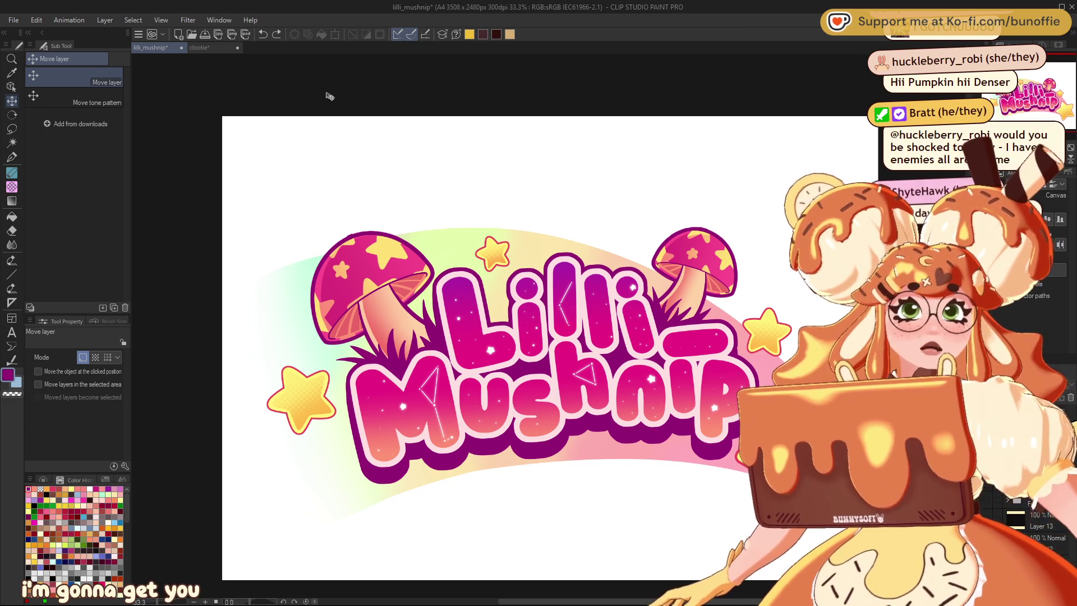
pyautogui.click(221, 48)
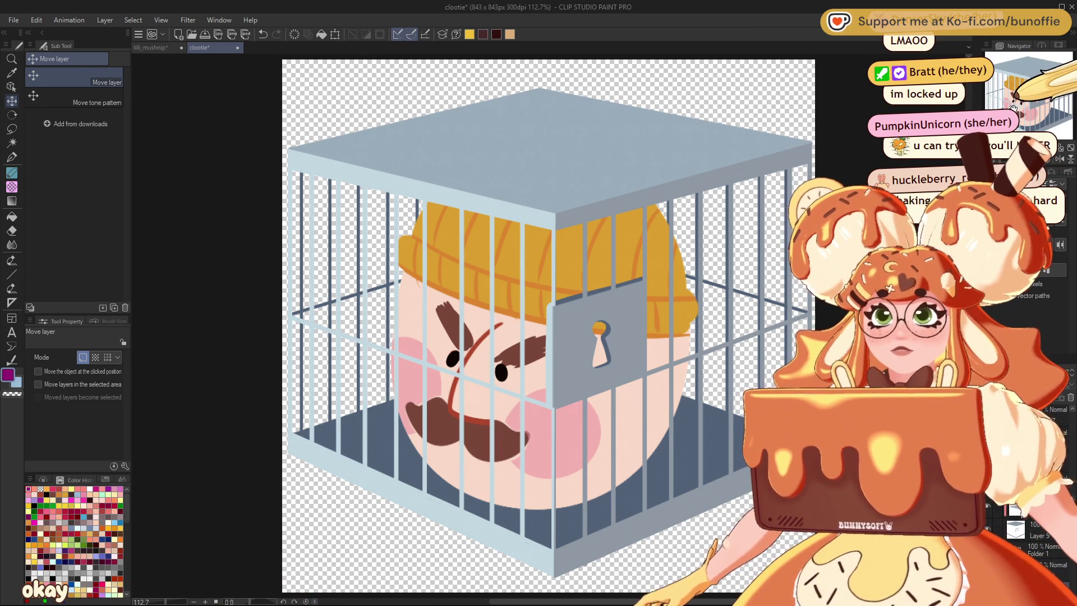
# Step: Inspect the caged angry-face emote at full view, actual size and close up
pyautogui.hotkey('ctrl', '-')
pyautogui.hotkey('ctrl', '-')
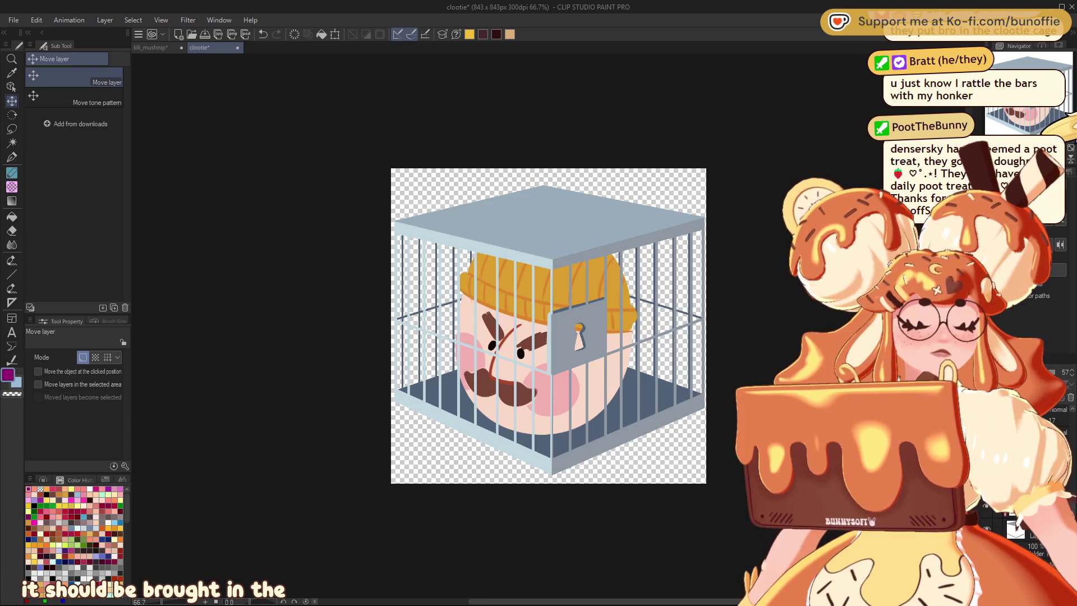
pyautogui.hotkey('ctrl', 'alt', '0')
pyautogui.hotkey('ctrl', '+')
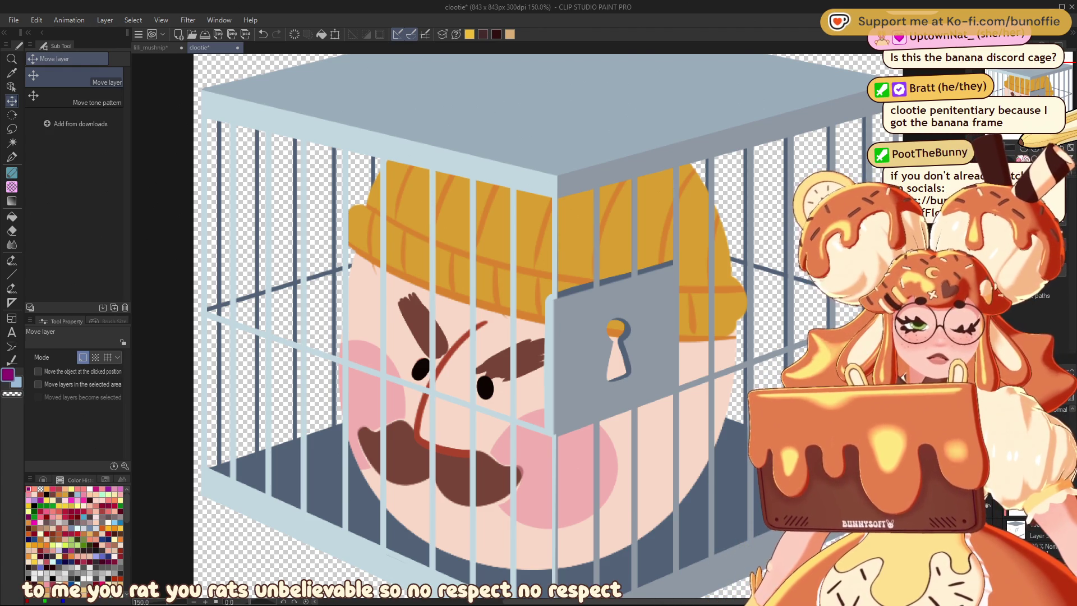
pyautogui.hotkey('ctrl', '-')
pyautogui.hotkey('ctrl', '-')
pyautogui.hotkey('ctrl', '-')
pyautogui.hotkey('ctrl', '-')
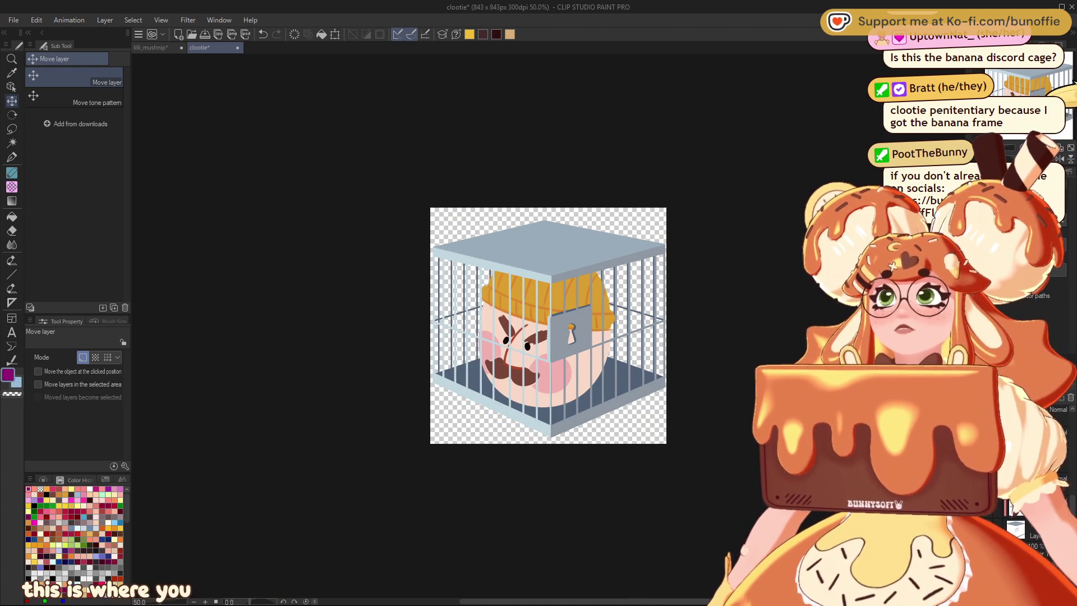
pyautogui.hotkey('ctrl', '+')
pyautogui.hotkey('ctrl', '+')
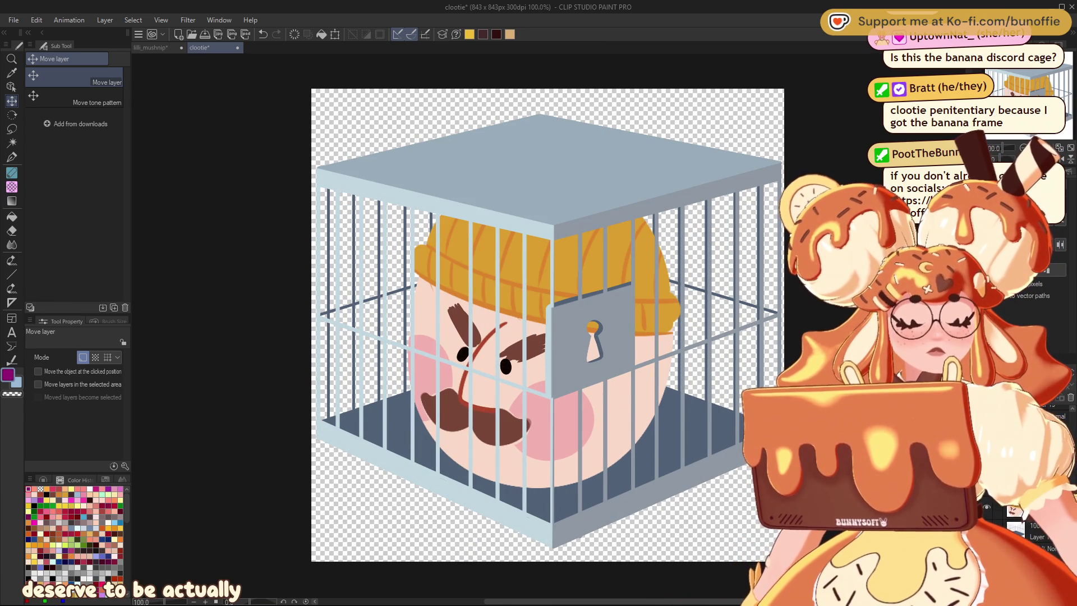
# Step: Scale the mustached face layers to 124% and shift them slightly left
pyautogui.hotkey('ctrl', 't')
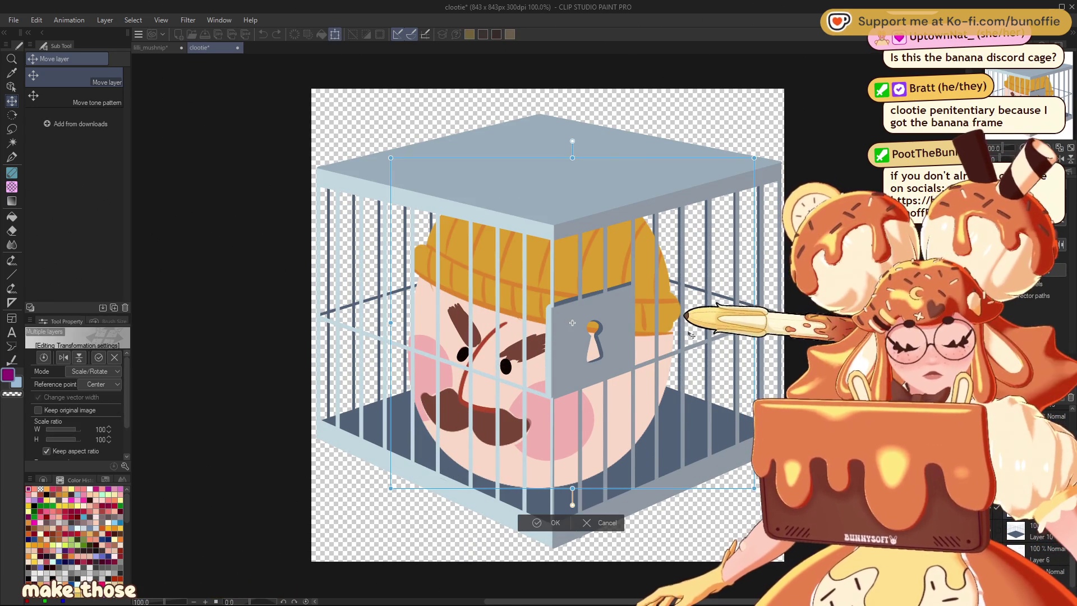
pyautogui.moveTo(756, 324); pyautogui.dragTo(811, 344)
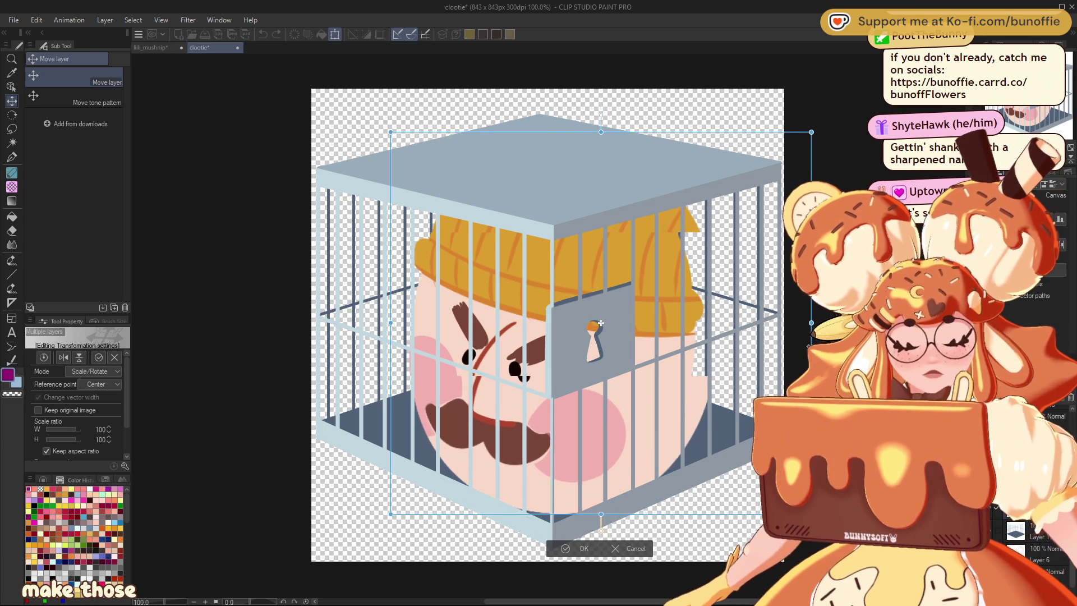
pyautogui.moveTo(680, 368); pyautogui.dragTo(655, 360)
pyautogui.moveTo(786, 313); pyautogui.dragTo(808, 311)
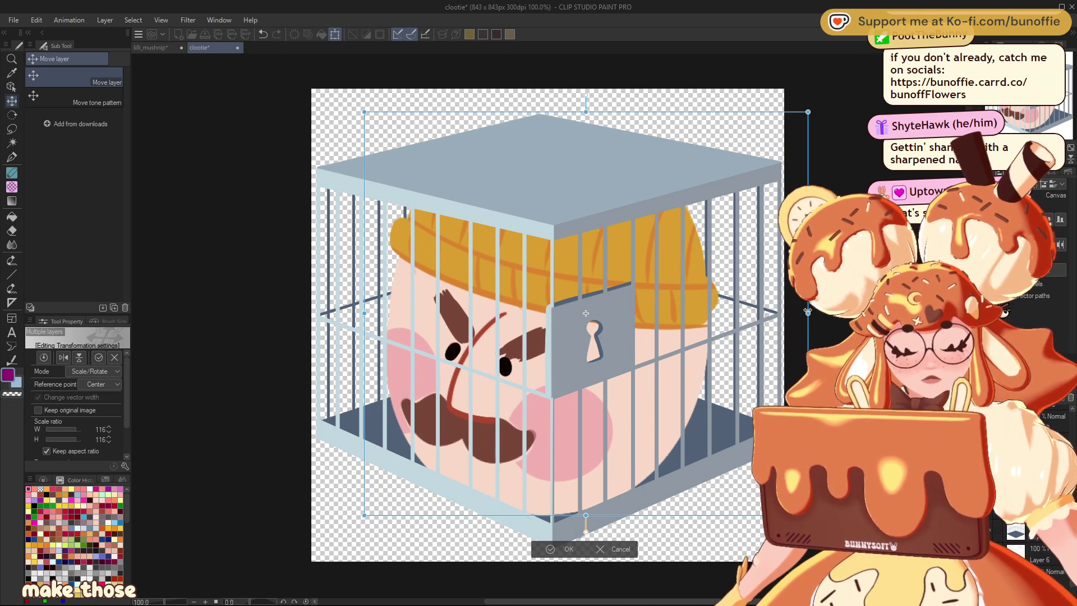
pyautogui.moveTo(730, 376); pyautogui.dragTo(717, 375)
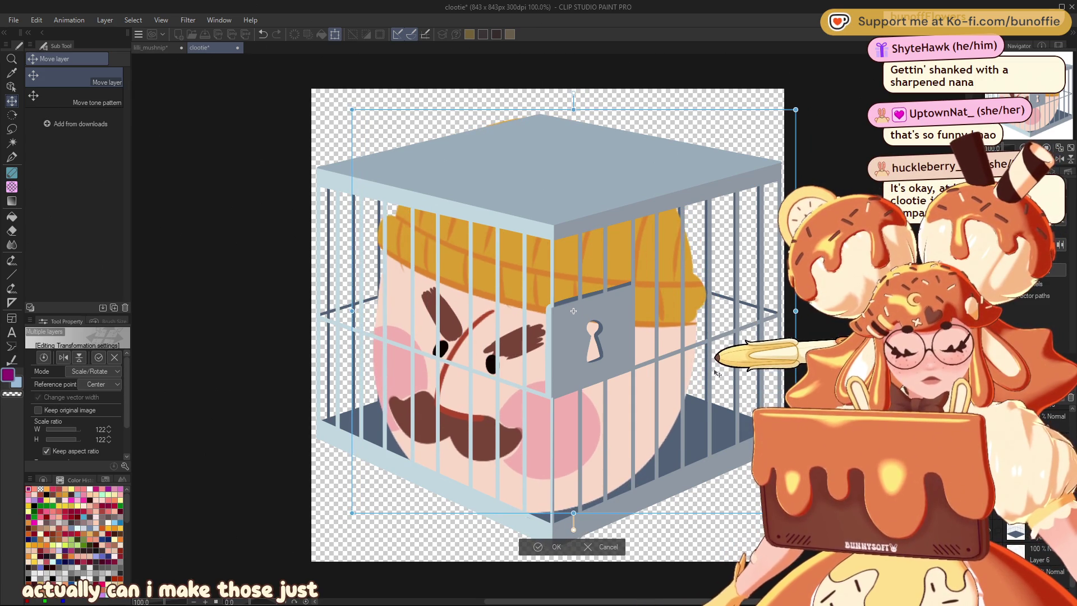
pyautogui.moveTo(796, 311); pyautogui.dragTo(804, 312)
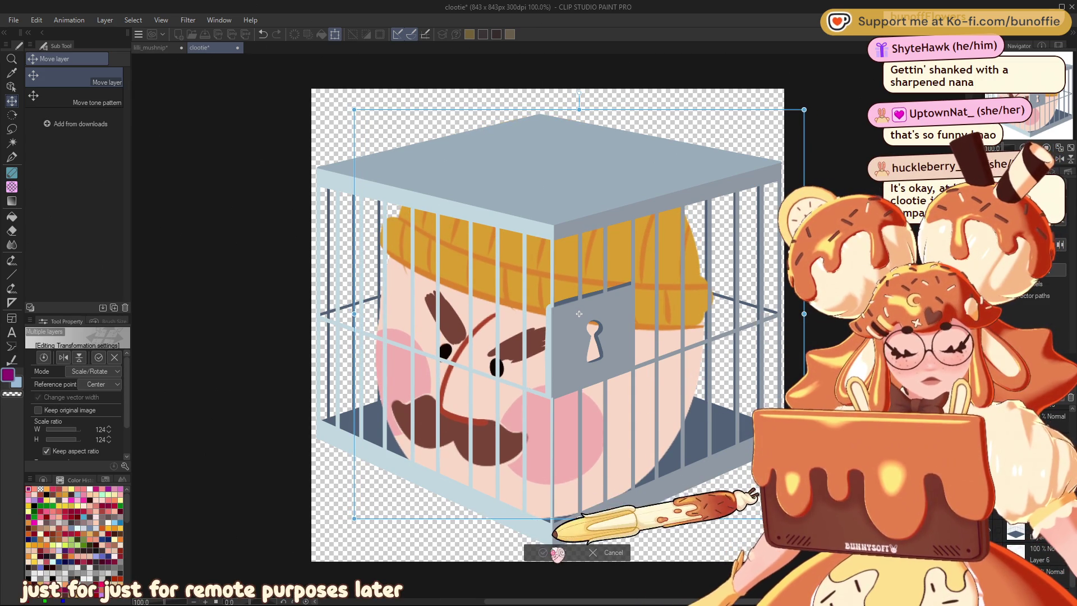
pyautogui.click(560, 552)
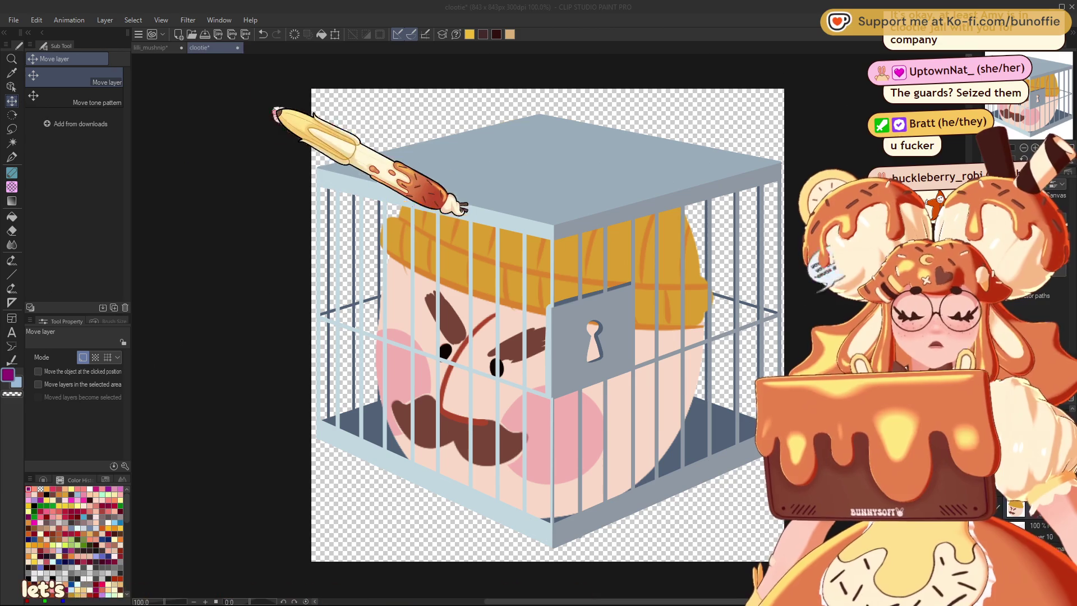
# Step: Save the clootie emote with its enlarged face, then review it zoomed out and in
pyautogui.moveTo(412, 208)
pyautogui.mouseDown()
pyautogui.moveTo(479, 129)
pyautogui.moveTo(282, 243)
pyautogui.moveTo(85, 232)
pyautogui.mouseUp()
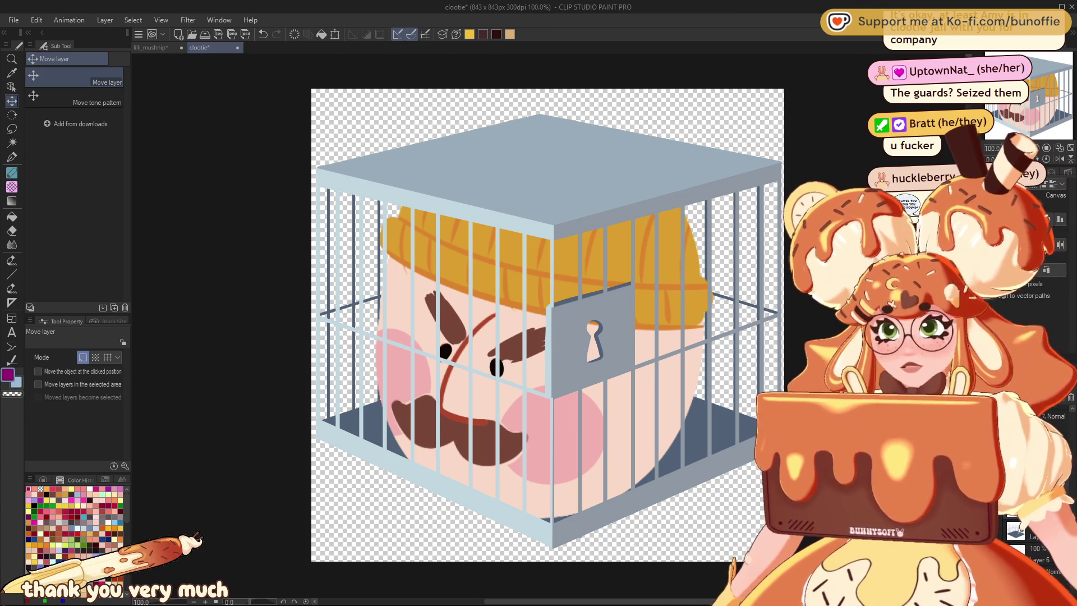
pyautogui.hotkey('ctrl', 's')
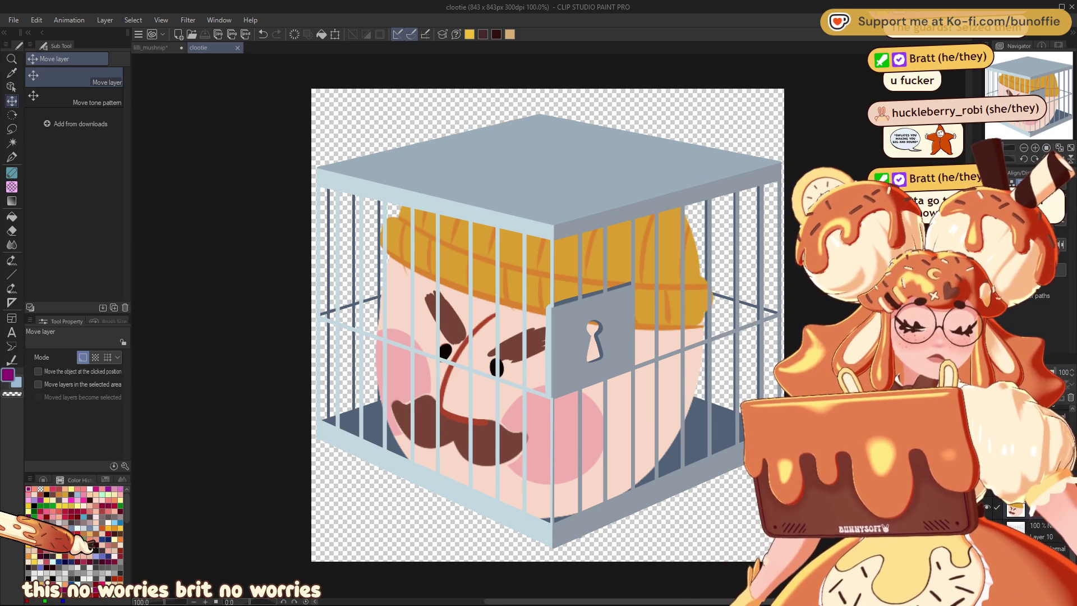
pyautogui.hotkey('ctrl', '-')
pyautogui.hotkey('ctrl', '-')
pyautogui.hotkey('ctrl', '-')
pyautogui.hotkey('ctrl', '+')
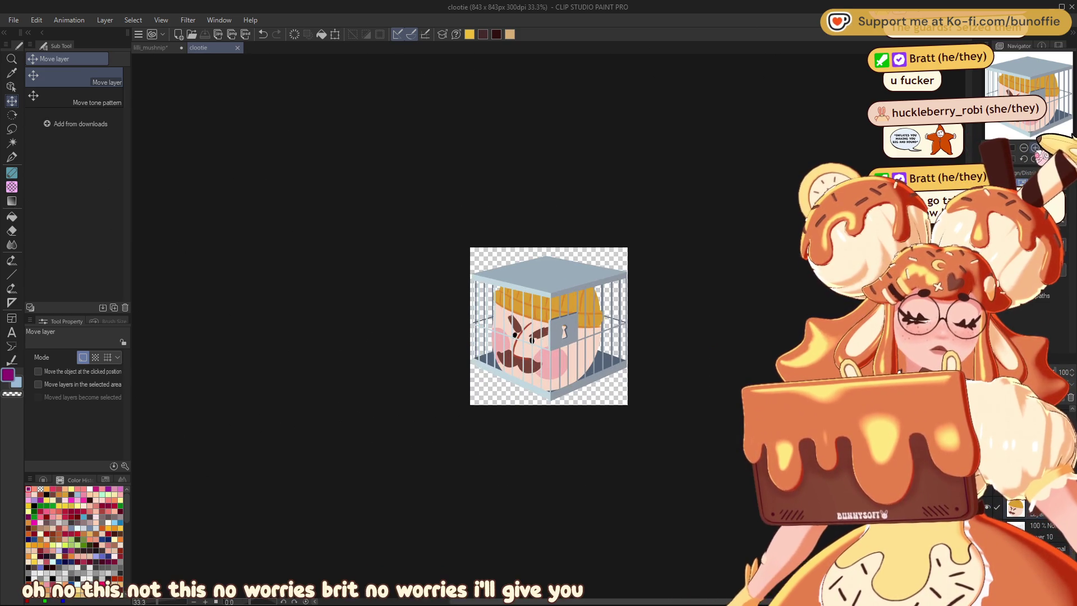
pyautogui.hotkey('ctrl', '+')
pyautogui.hotkey('ctrl', '+')
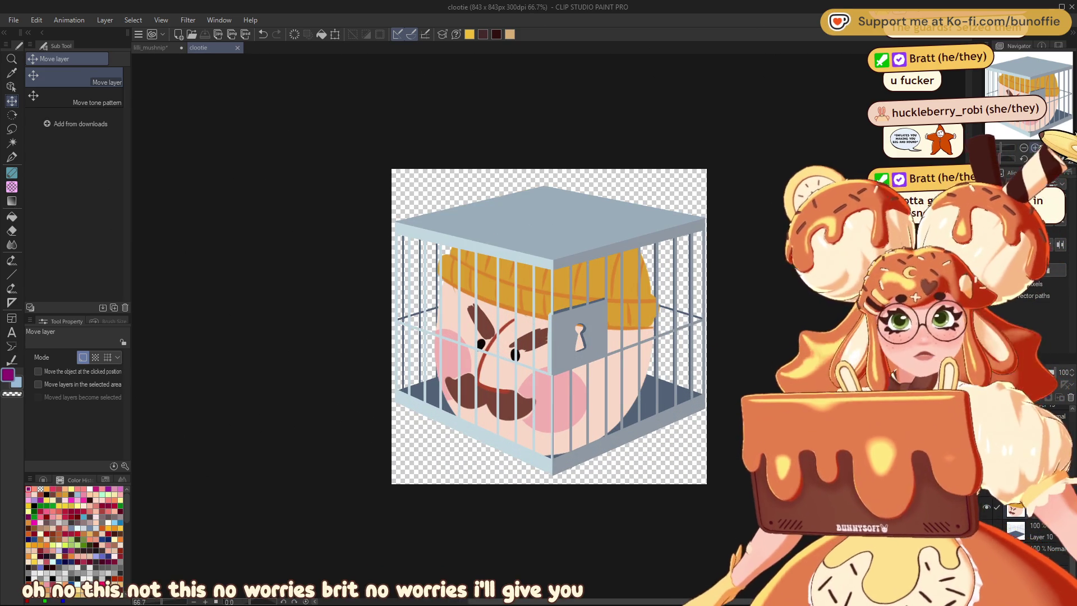
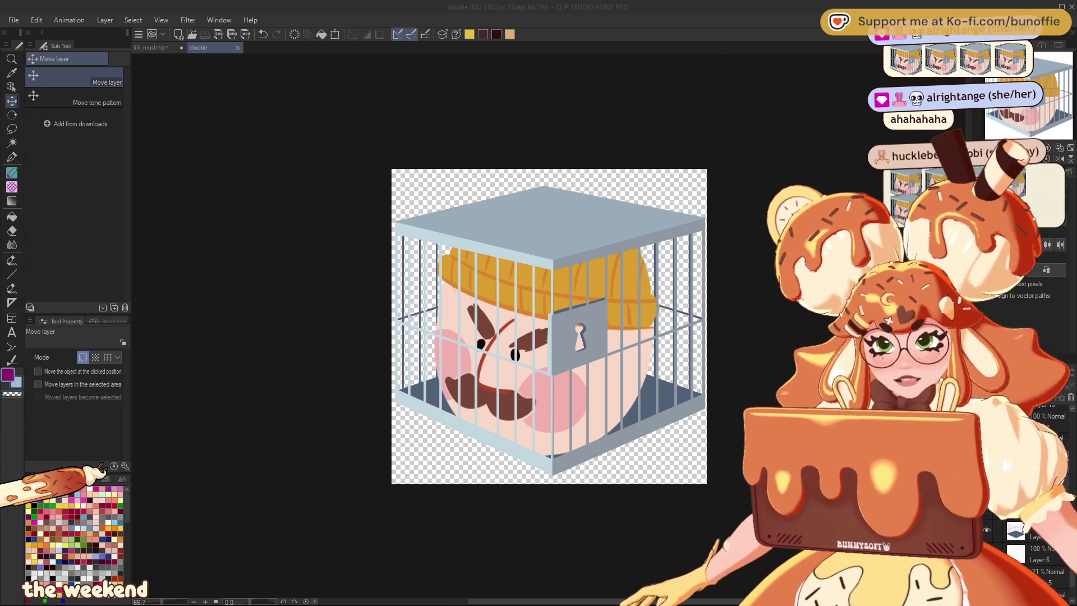
# Step: Close the clootie document so the lilli_mushnip logo canvas is shown
pyautogui.click(237, 47)
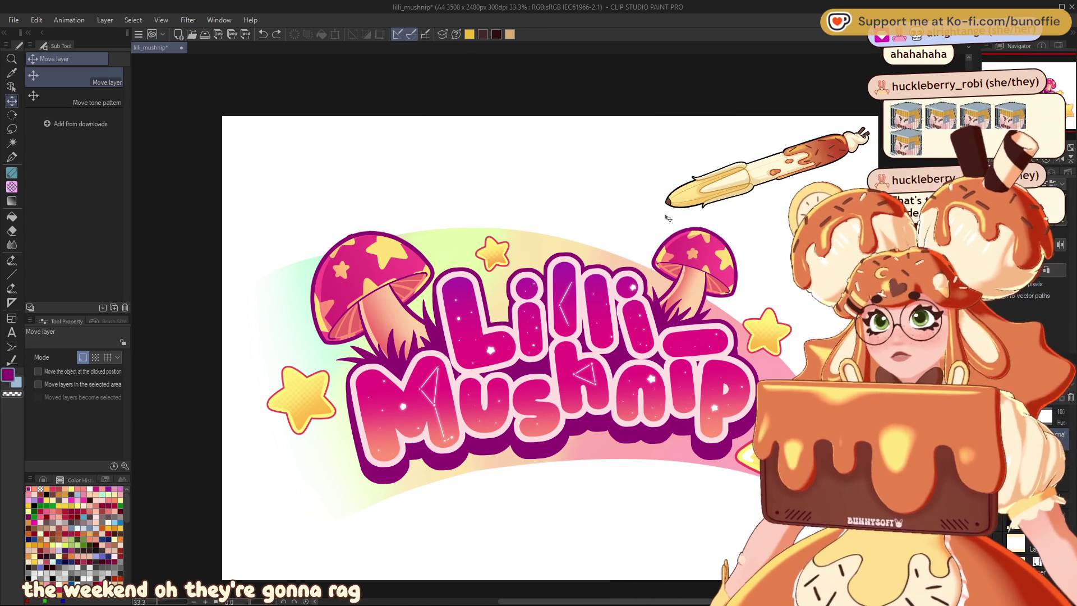
# Step: Save the lilli_mushnip logo and adjust the canvas zoom
pyautogui.moveTo(1054, 84); pyautogui.dragTo(1054, 84)
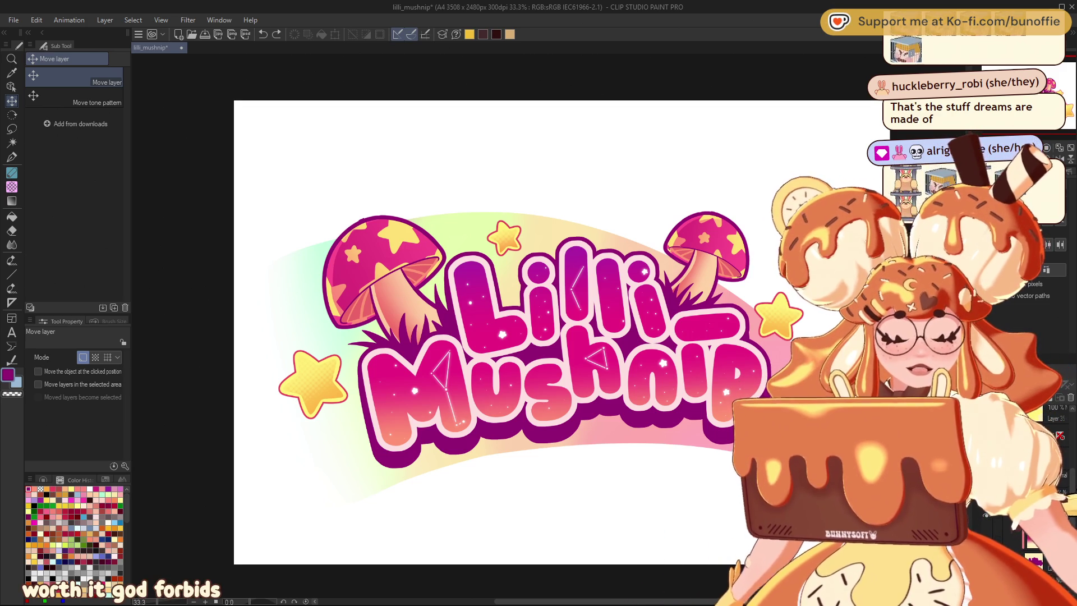
pyautogui.hotkey('ctrl', 's')
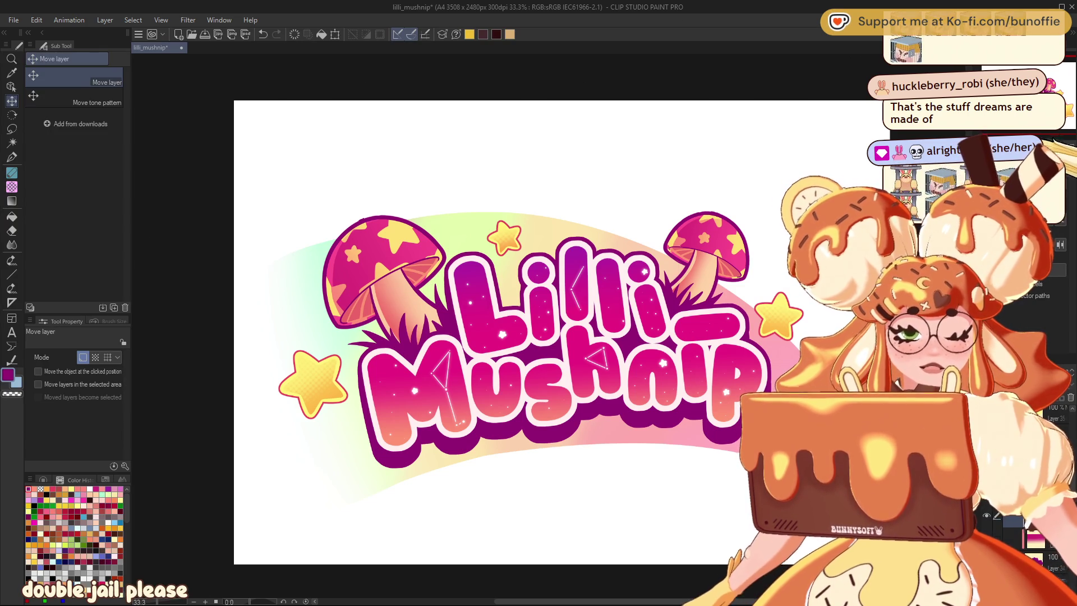
pyautogui.hotkey('ctrl', '-')
pyautogui.hotkey('ctrl', '-')
pyautogui.hotkey('ctrl', '-')
pyautogui.hotkey('ctrl', '+')
pyautogui.hotkey('ctrl', '+')
pyautogui.hotkey('ctrl', '+')
pyautogui.hotkey('ctrl', '+')
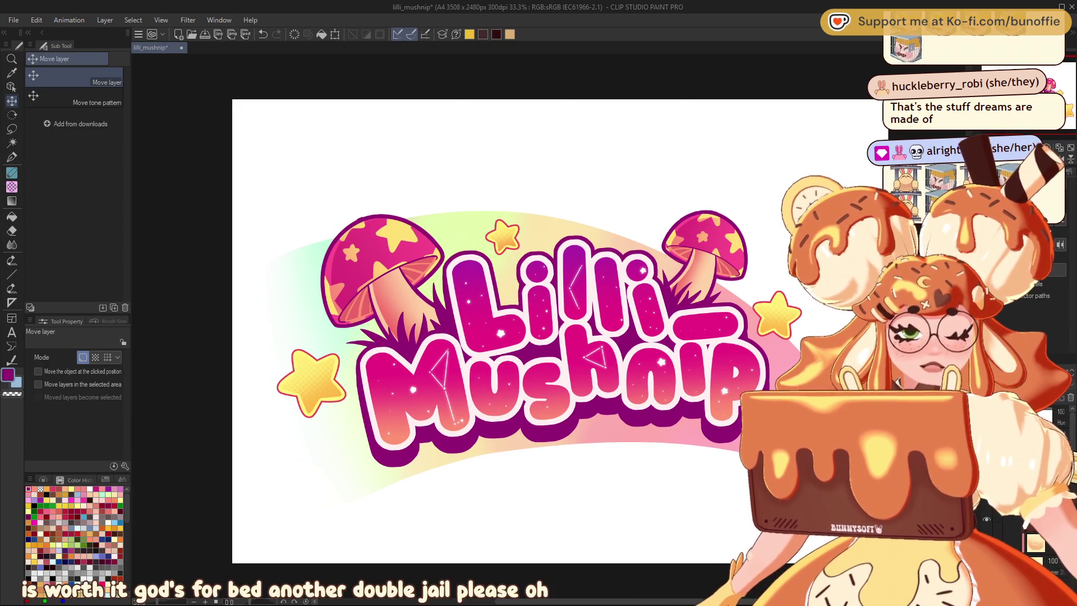
# Step: Hide the perspective ruler guides, save again, and zoom out to the whole logo
pyautogui.hotkey('alt', ']')
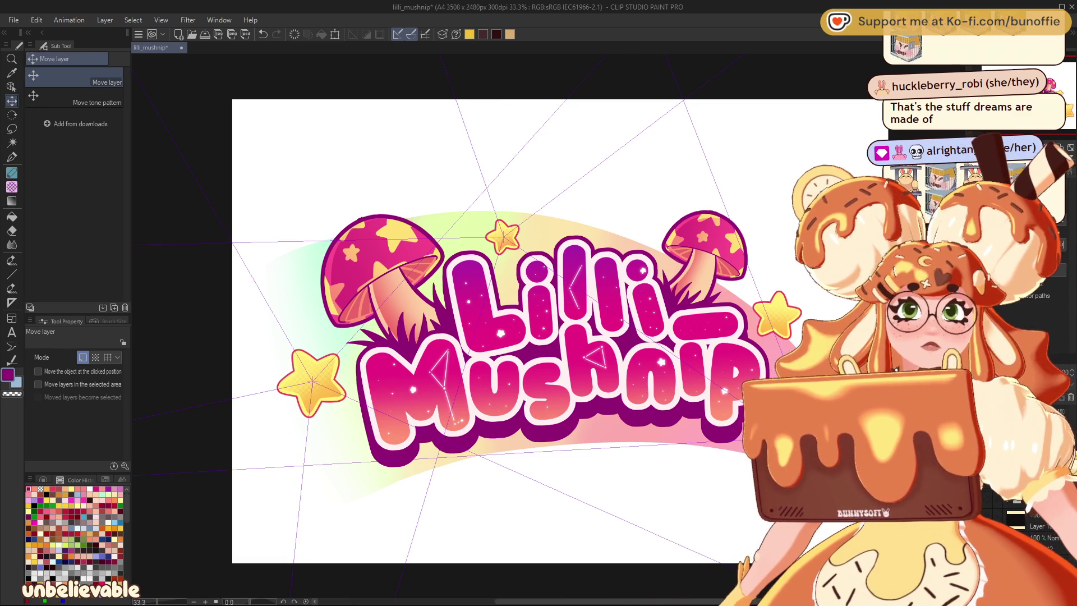
pyautogui.hotkey('ctrl', 's')
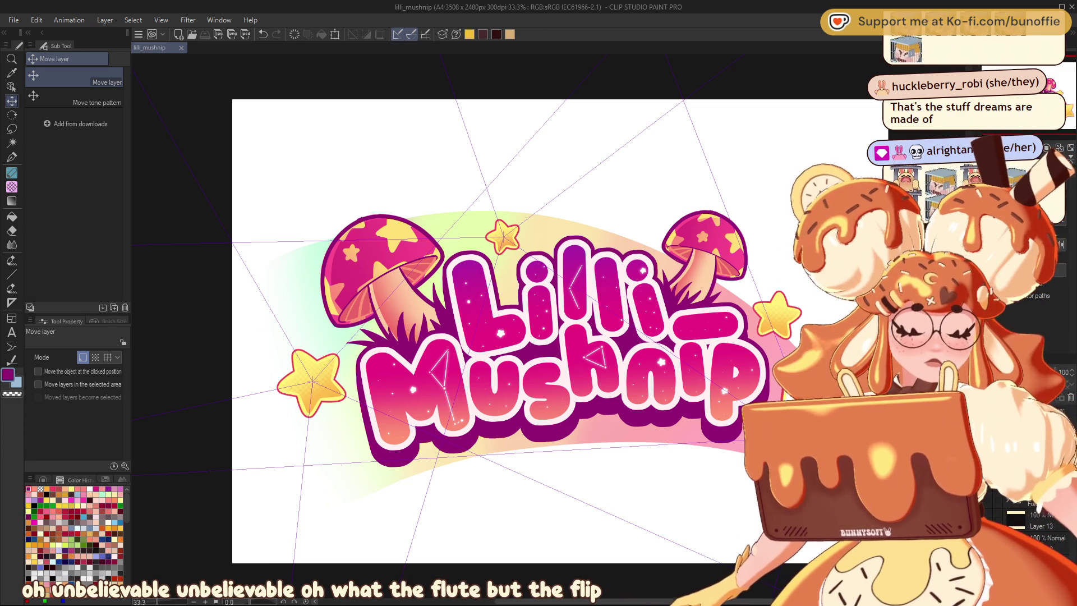
pyautogui.hotkey('ctrl', 'z')
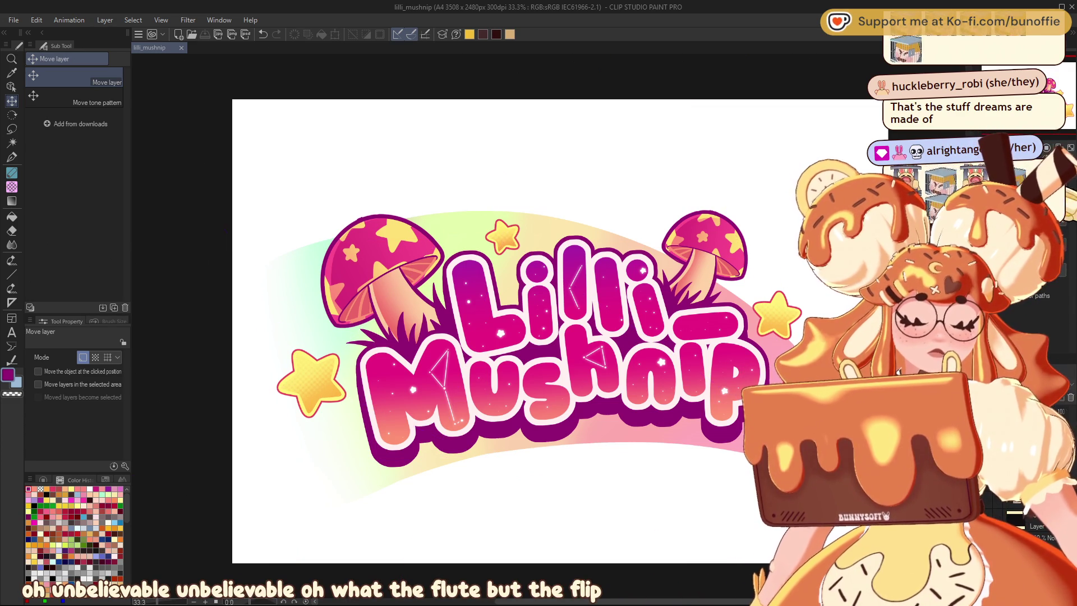
pyautogui.hotkey('ctrl', '-')
pyautogui.hotkey('ctrl', '-')
pyautogui.hotkey('ctrl', '-')
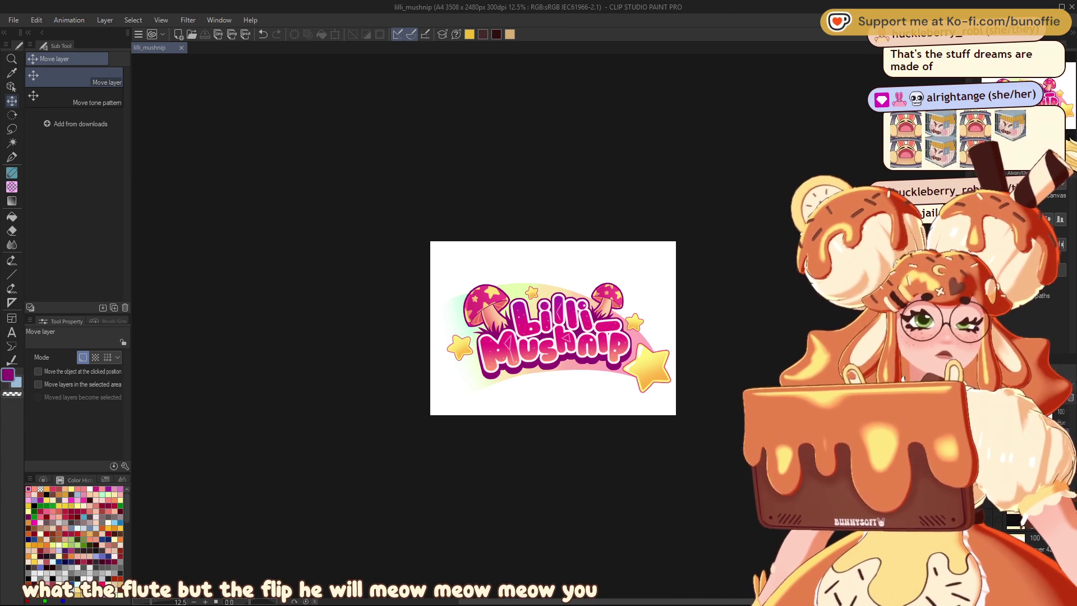
# Step: Zoom in to 50% on the left mushroom and sample its pink as the drawing colour
pyautogui.scroll(4, 549, 327)
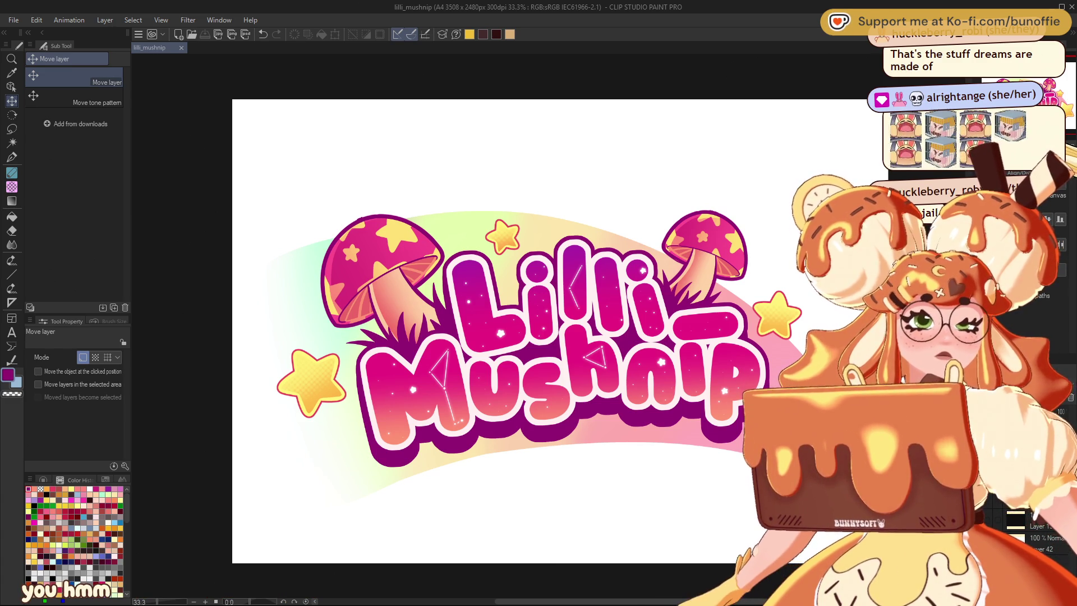
pyautogui.hscroll(-3, 504, 331)
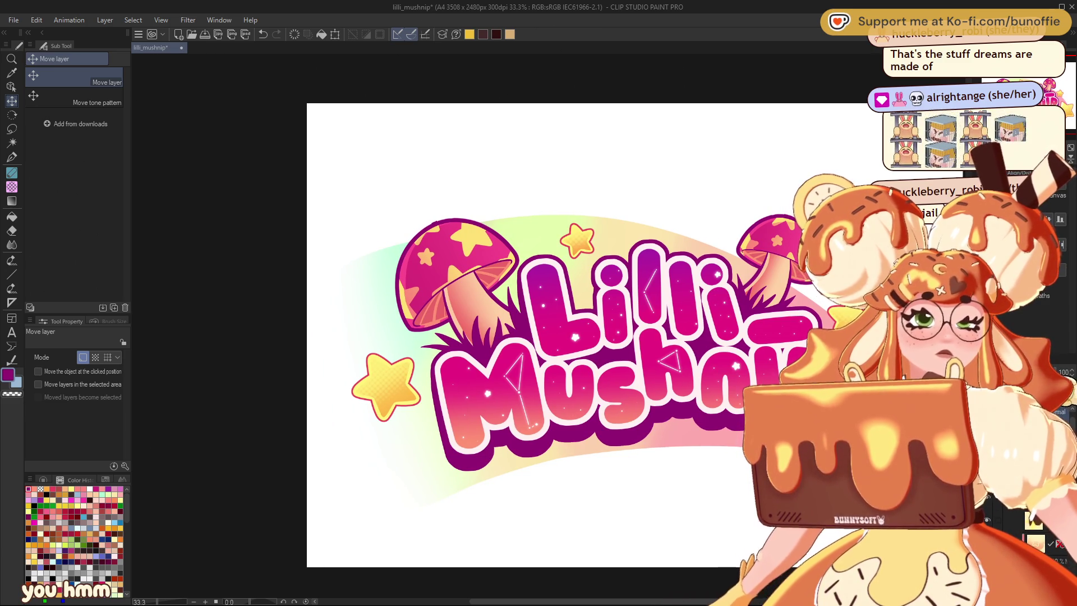
pyautogui.scroll(1, 415, 289)
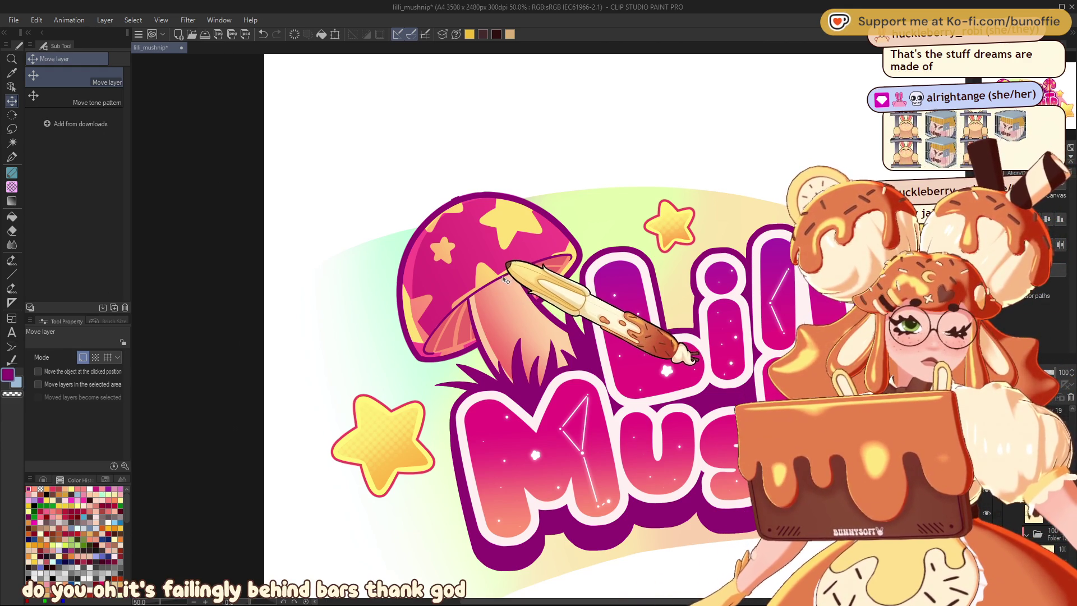
pyautogui.keyDown('alt'); pyautogui.click(520, 274); pyautogui.keyUp('alt')
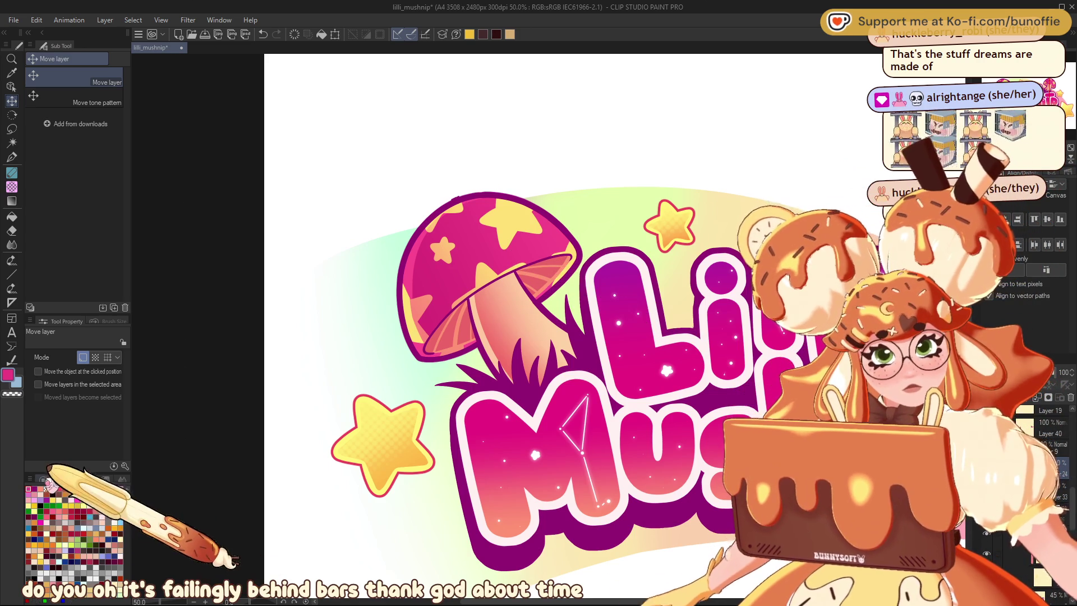
# Step: Pick a deeper magenta on the Color Wheel and switch to the Pen tool's G-pen
pyautogui.click(44, 479)
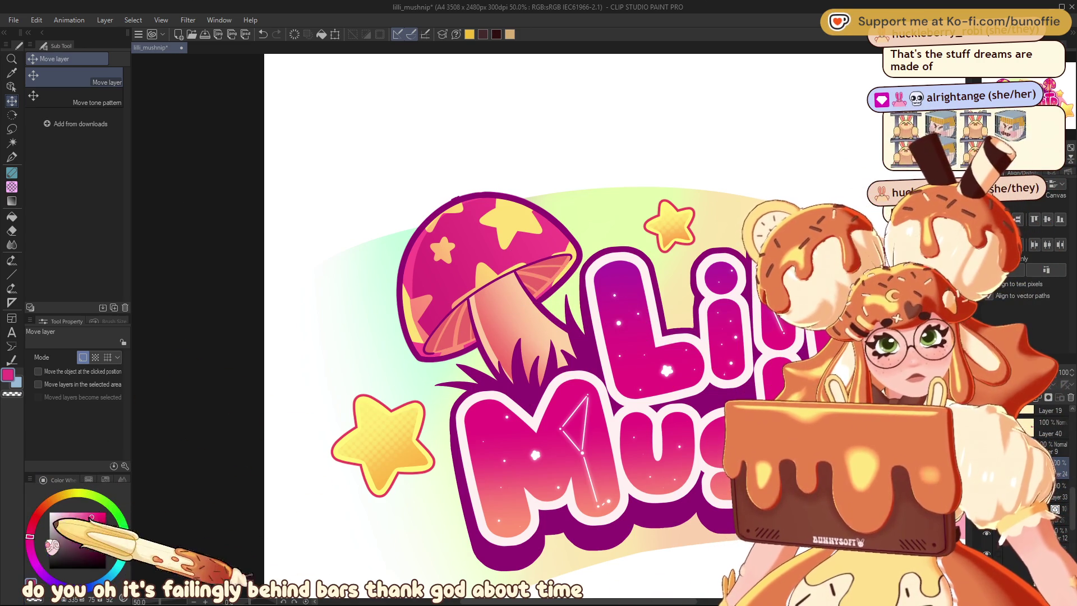
pyautogui.click(103, 529)
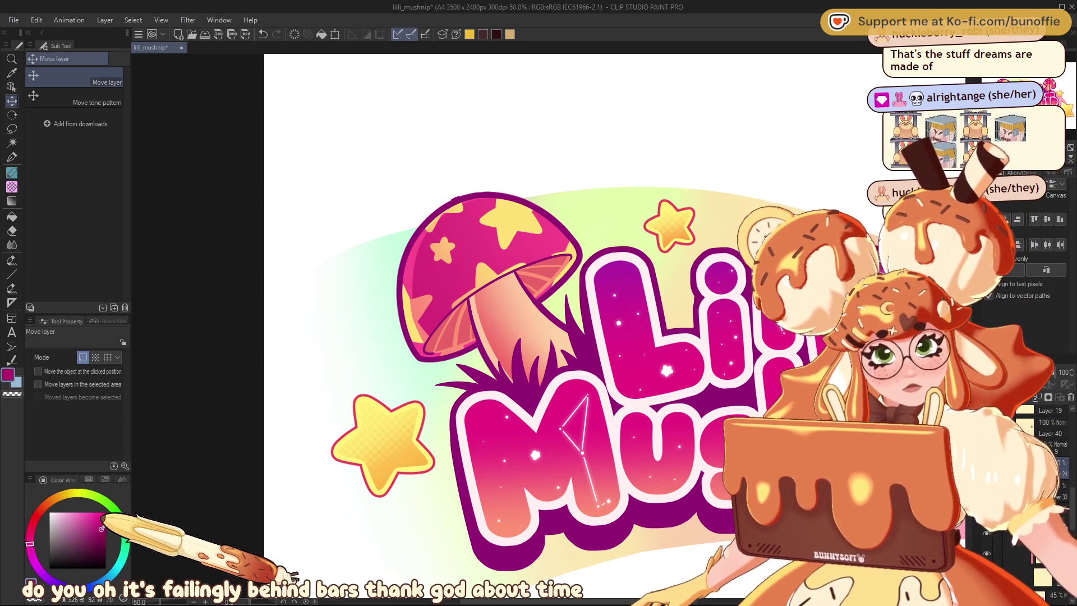
pyautogui.click(12, 156)
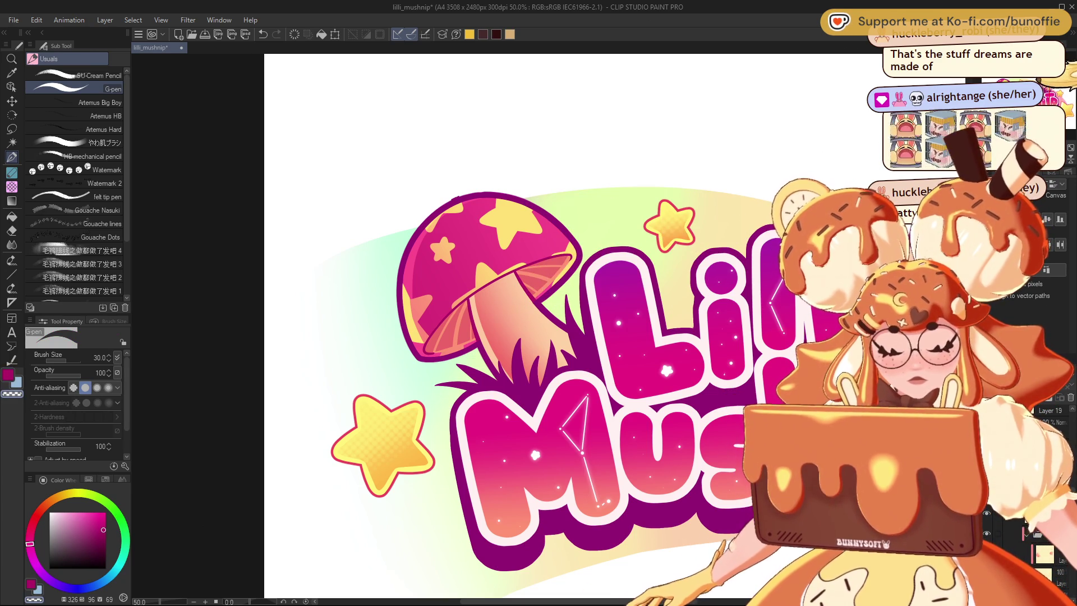
pyautogui.moveTo(920, 241); pyautogui.dragTo(510, 212)
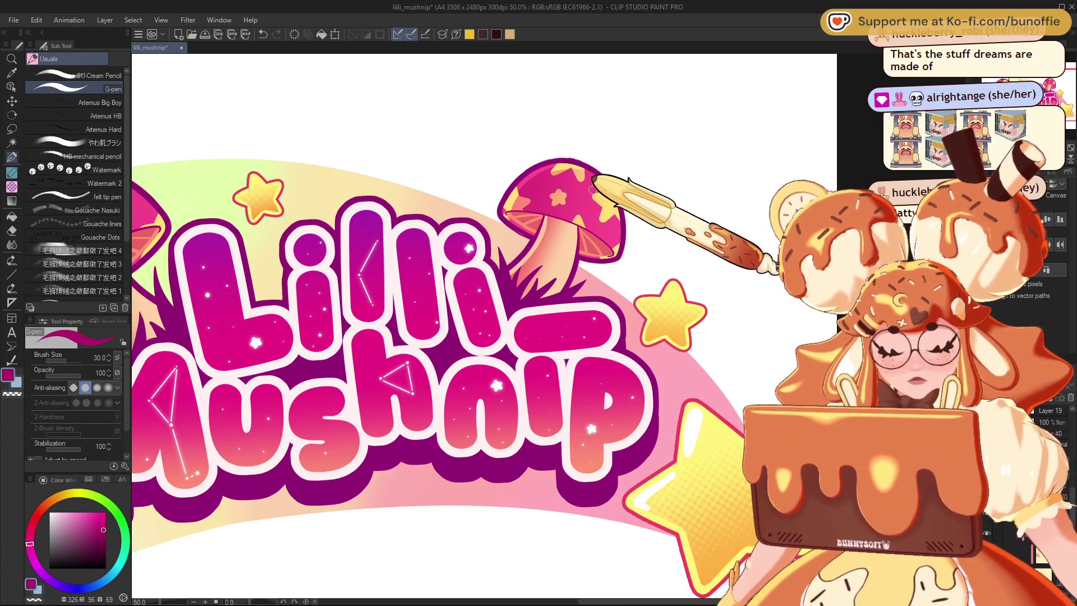
pyautogui.moveTo(593, 190); pyautogui.dragTo(761, 189)
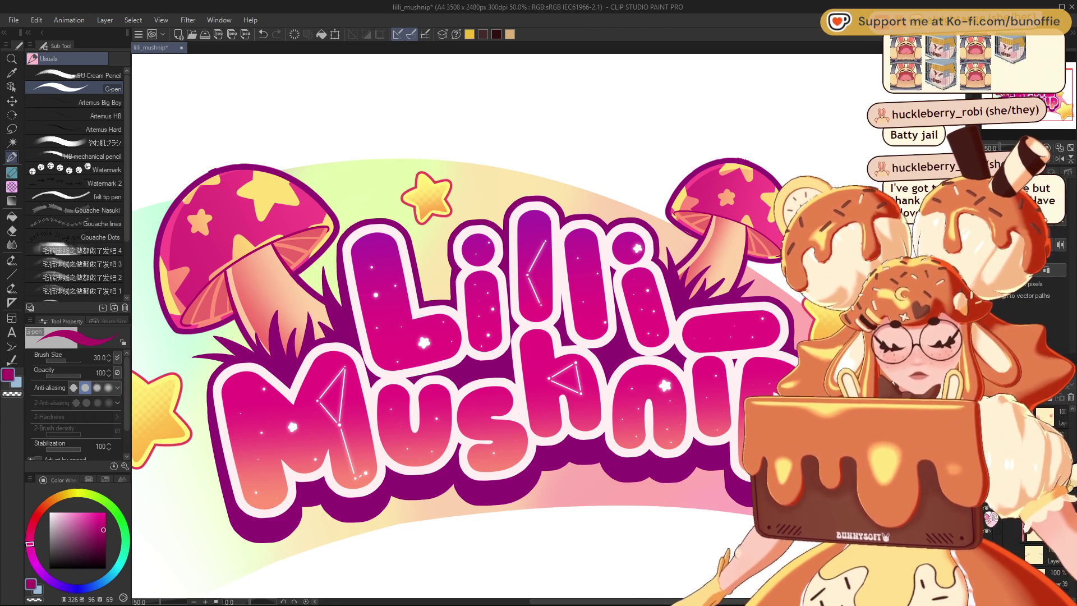
pyautogui.click(990, 519)
pyautogui.click(990, 519)
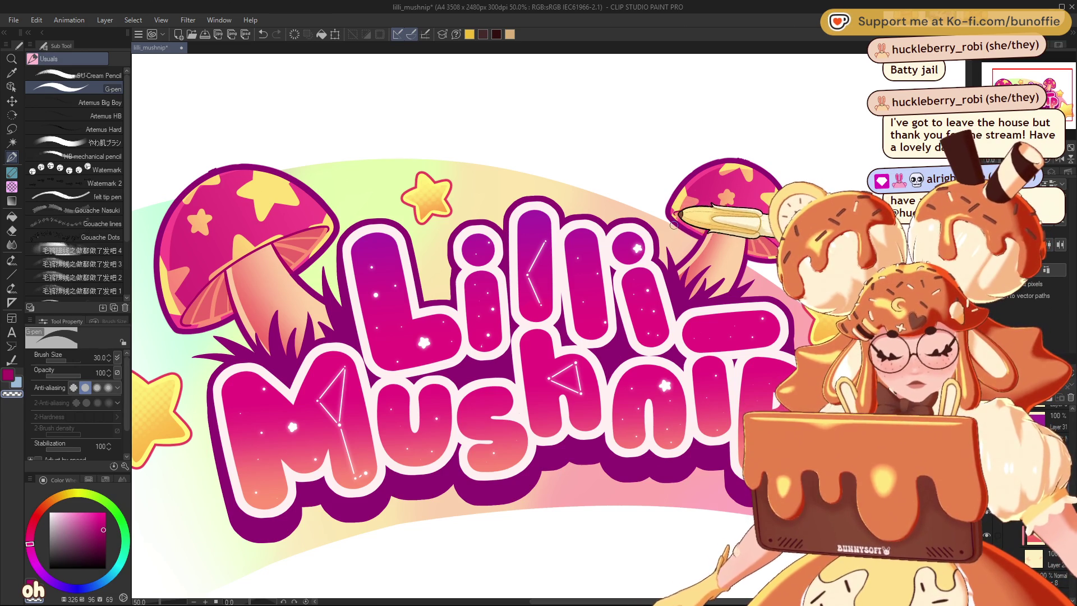
pyautogui.moveTo(334, 225); pyautogui.dragTo(547, 215)
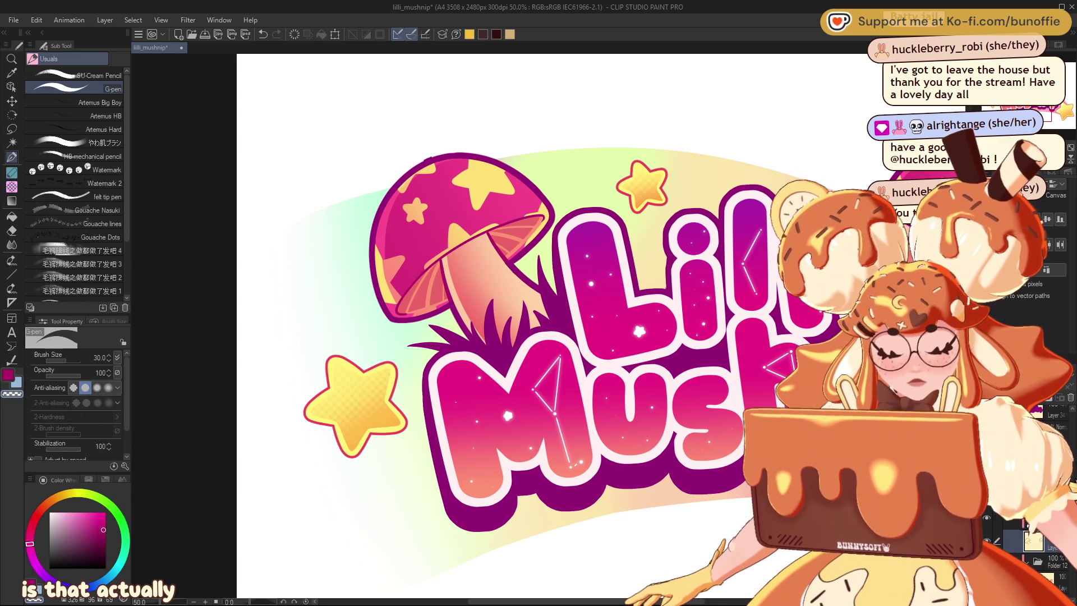
pyautogui.scroll(2, 438, 325)
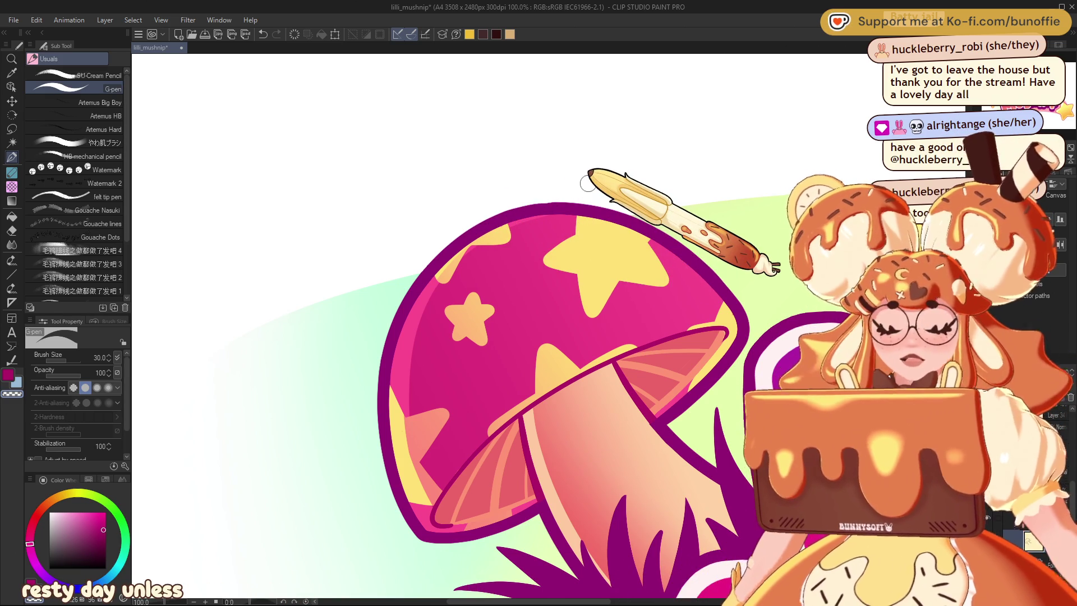
# Step: Zoom out to 33.3%, recentre the logo in the view, and save the file
pyautogui.hotkey('ctrl', '-')
pyautogui.hotkey('ctrl', '-')
pyautogui.moveTo(561, 365)
pyautogui.mouseDown()
pyautogui.moveTo(392, 331)
pyautogui.moveTo(465, 320)
pyautogui.moveTo(426, 312)
pyautogui.mouseUp()
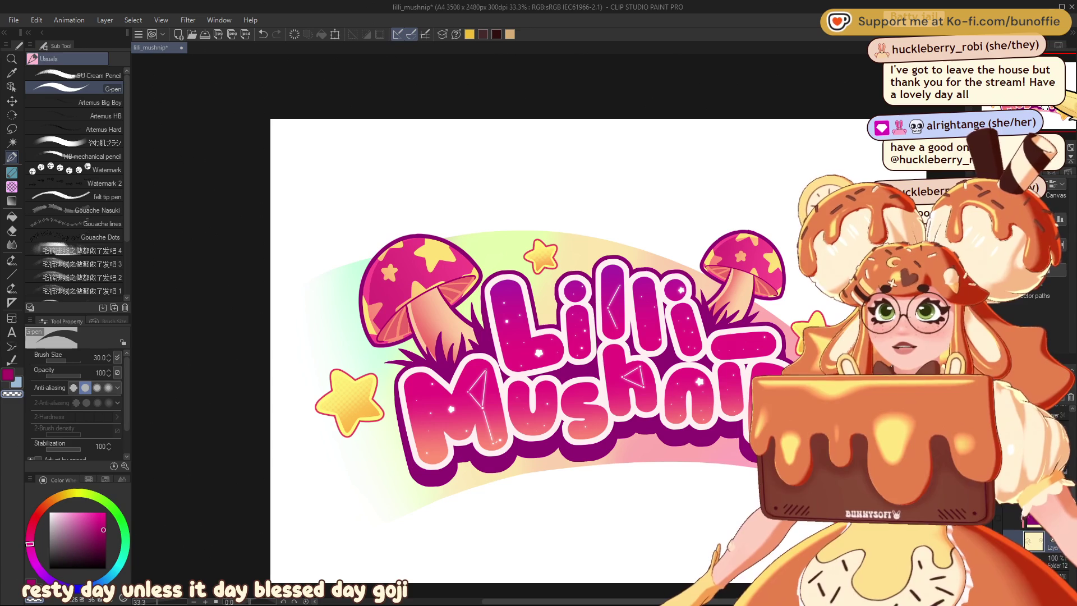
pyautogui.hotkey('ctrl', 's')
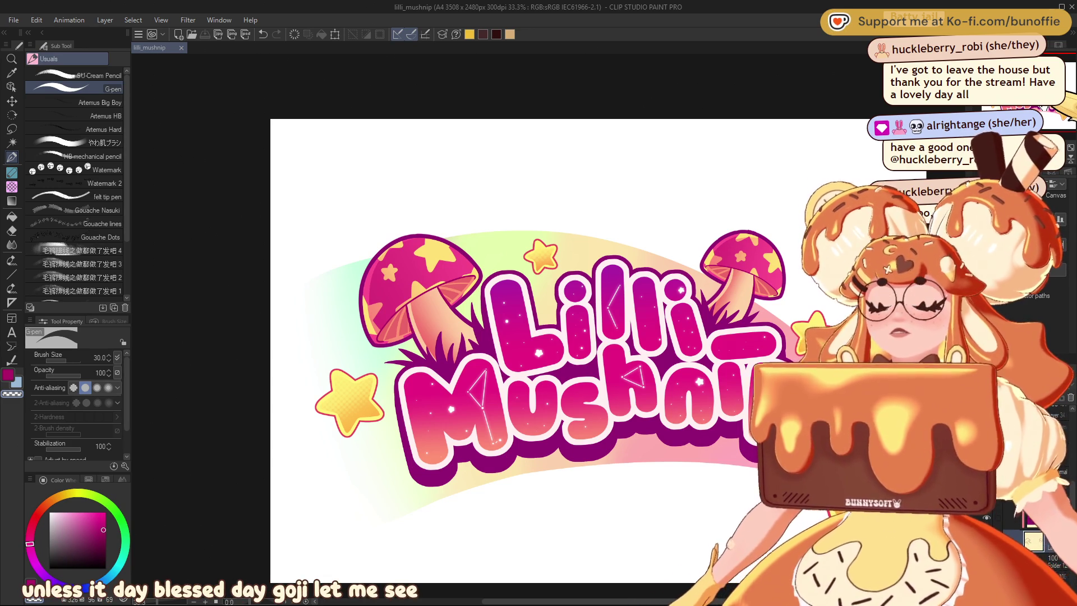
pyautogui.moveTo(539, 336)
pyautogui.mouseDown()
pyautogui.moveTo(431, 314)
pyautogui.moveTo(504, 297)
pyautogui.moveTo(503, 320)
pyautogui.mouseUp()
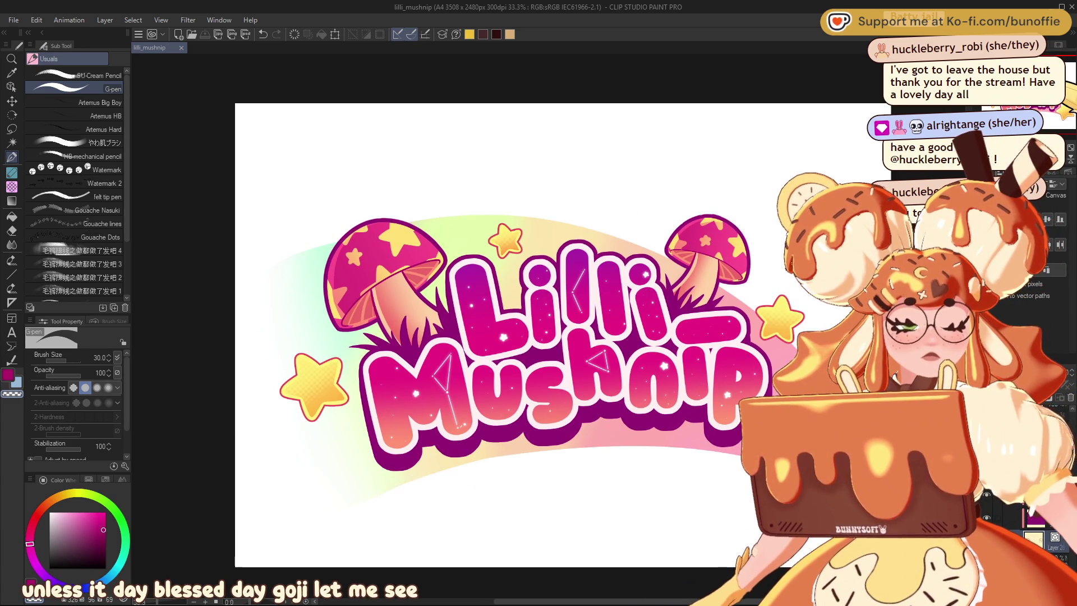